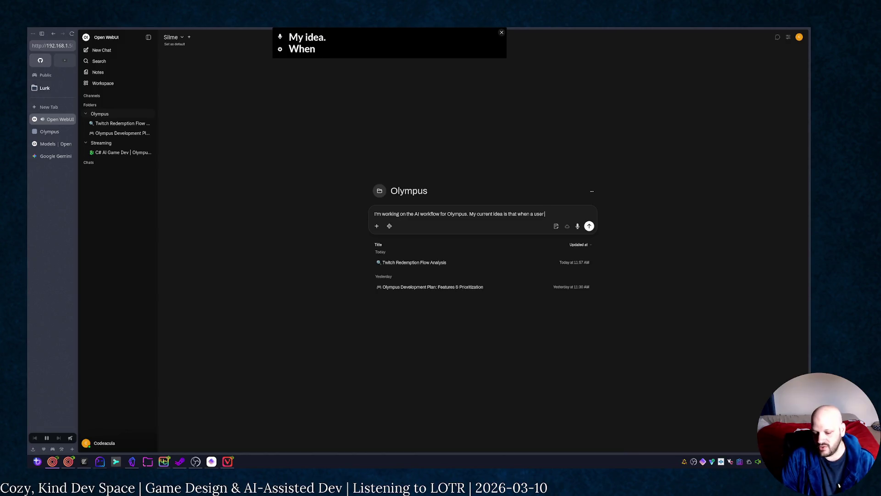
pyautogui.write('er redeems')
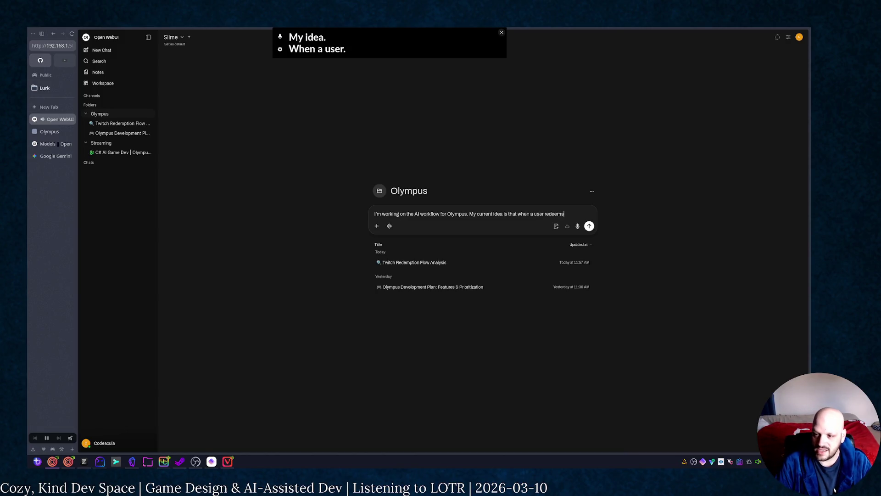
pyautogui.write(' "Start An A')
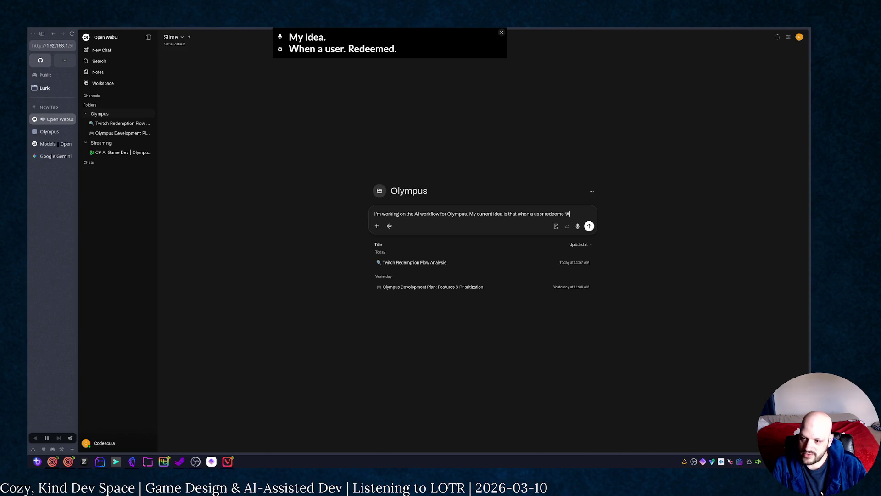
pyautogui.write('dv')
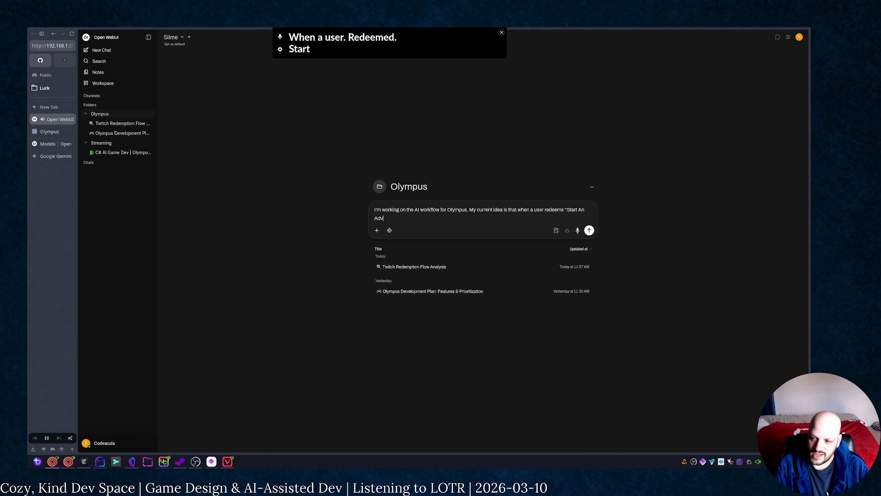
pyautogui.write('enture" they can')
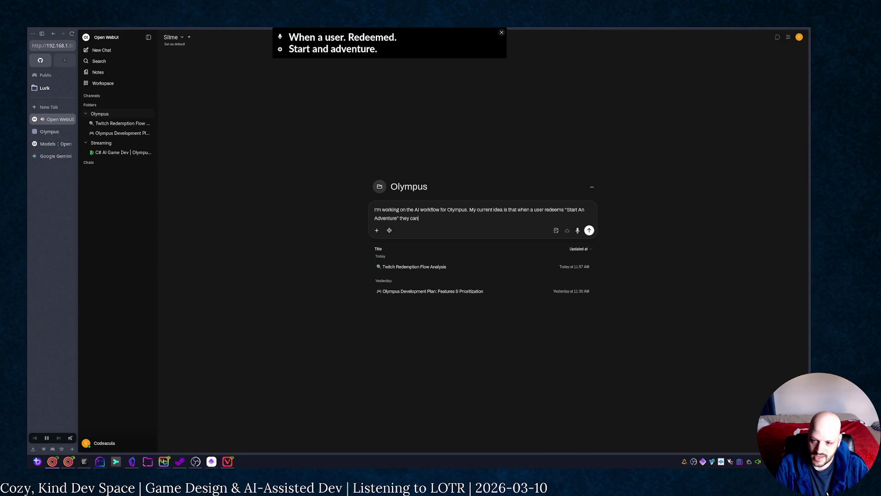
pyautogui.write(' alsop')
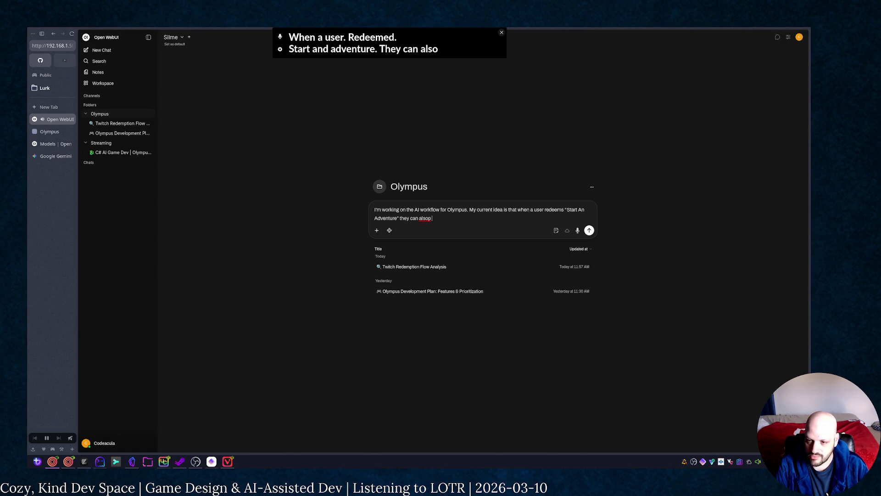
# Step: Clean up the draft message, removing a stray letter and the tone placeholder at its end
pyautogui.press('BackSpace')
pyautogui.write('provide a pro')
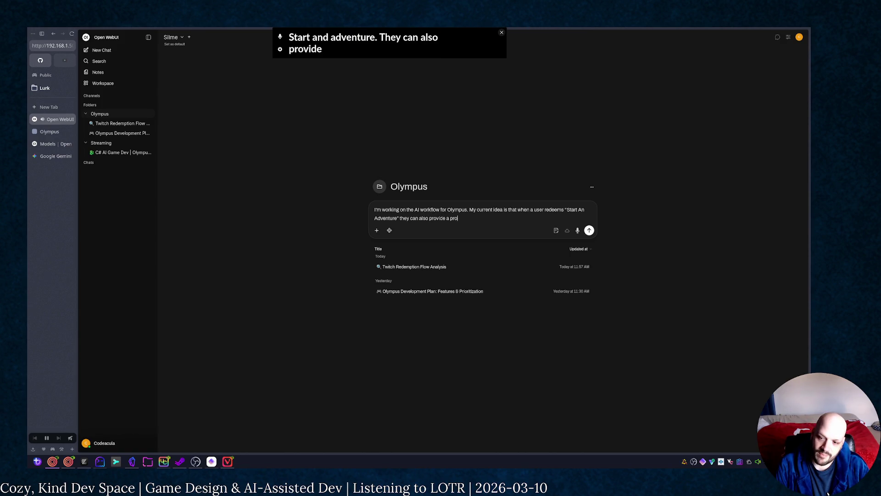
pyautogui.write('mpt, such as “I wa')
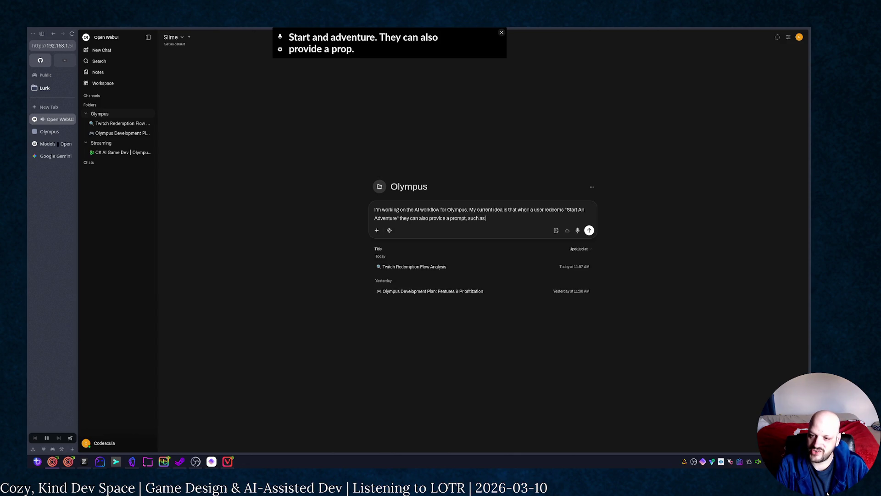
pyautogui.write('nt to ')
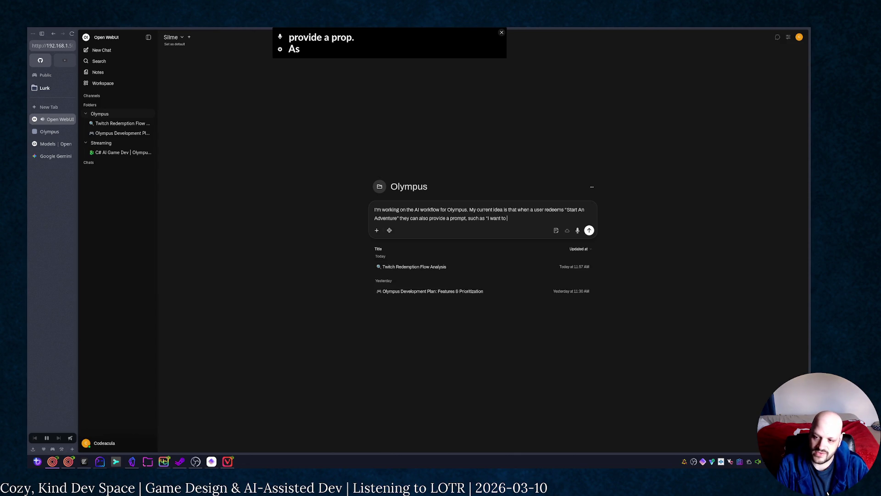
pyautogui.write('fight a dragon.”')
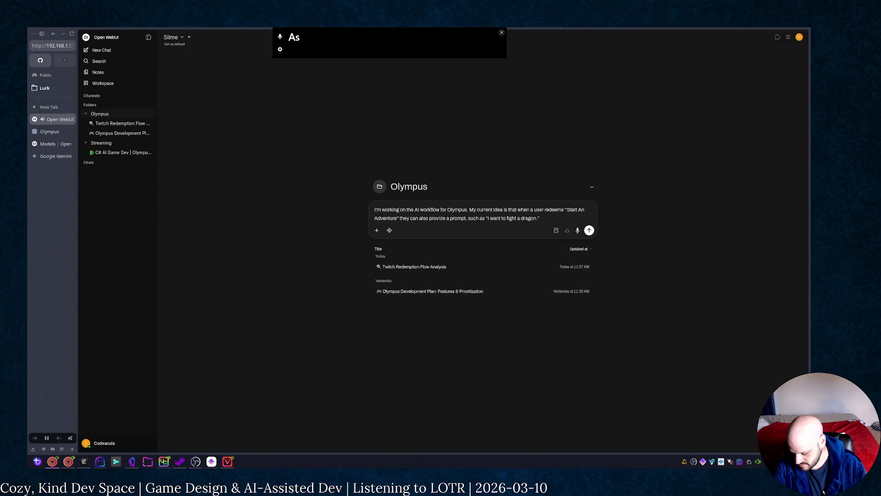
pyautogui.write('When')
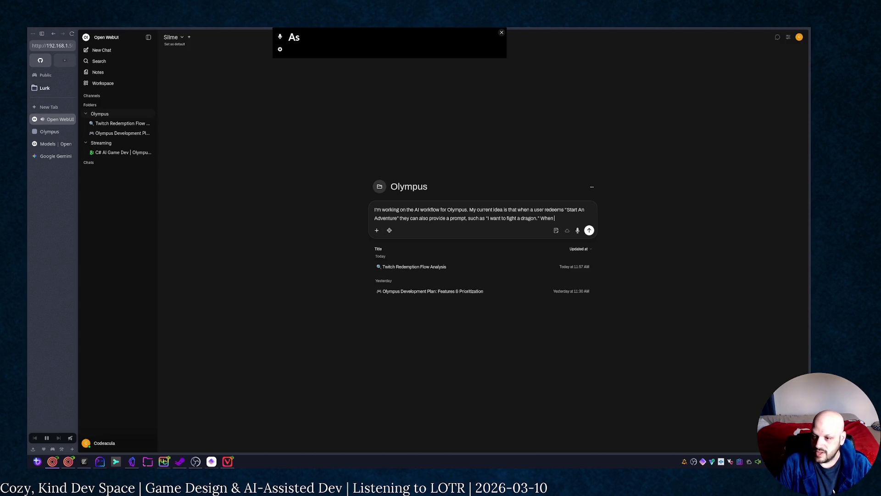
pyautogui.write(' it comes in, I')
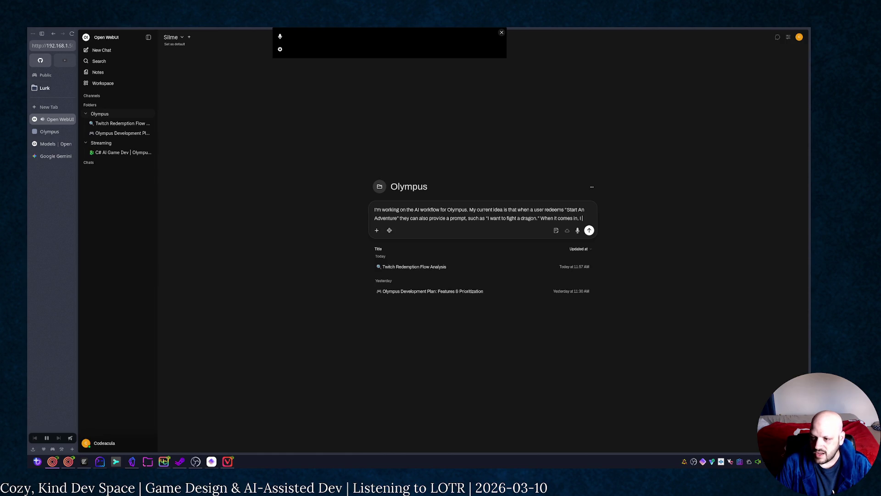
pyautogui.write('t to send ')
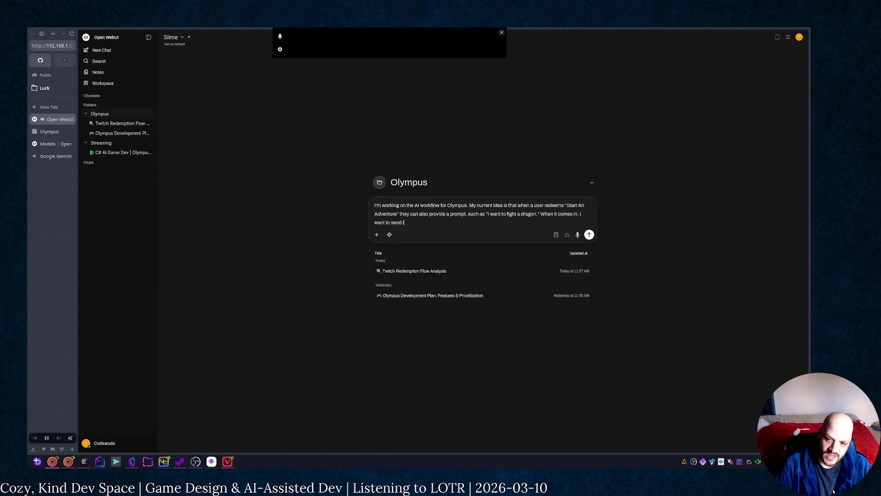
pyautogui.write('rough ther')
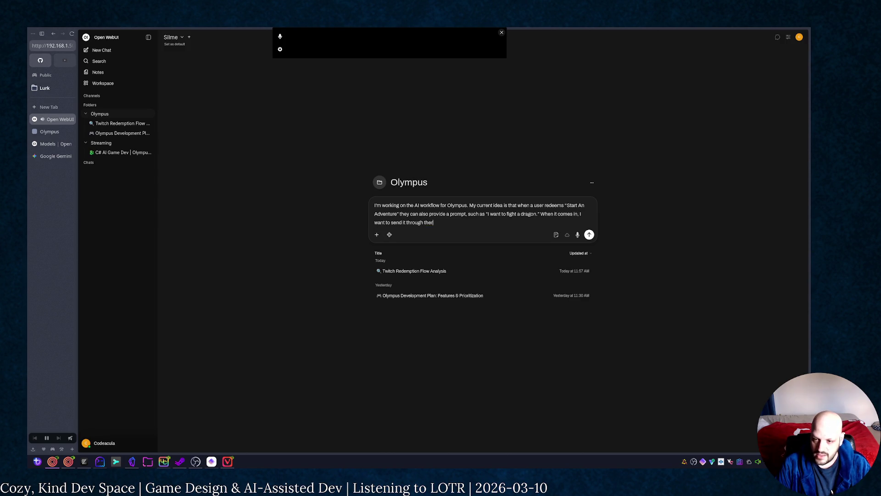
pyautogui.press('BackSpace')
pyautogui.write(' O')
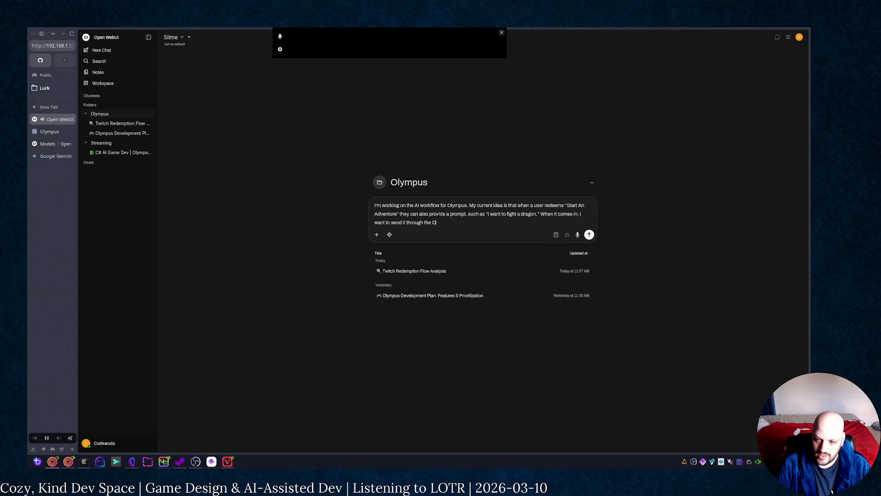
pyautogui.press('BackSpace')
pyautogui.write('LLM to')
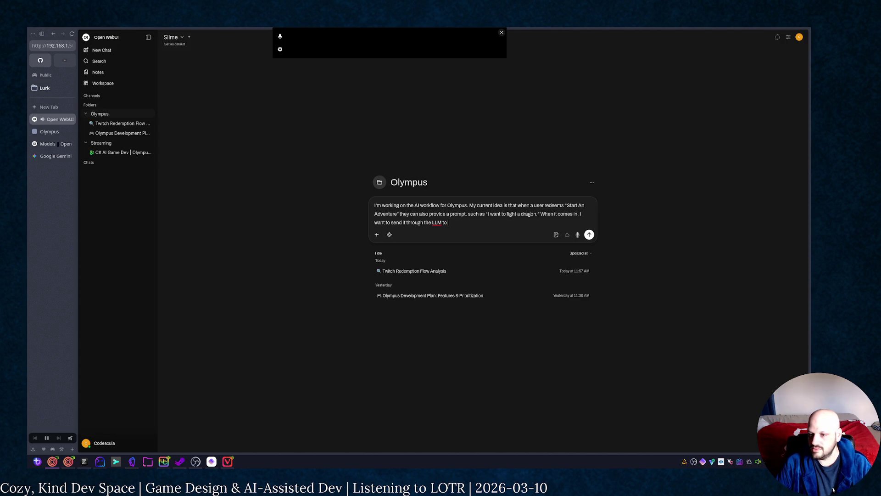
pyautogui.write(' parse out')
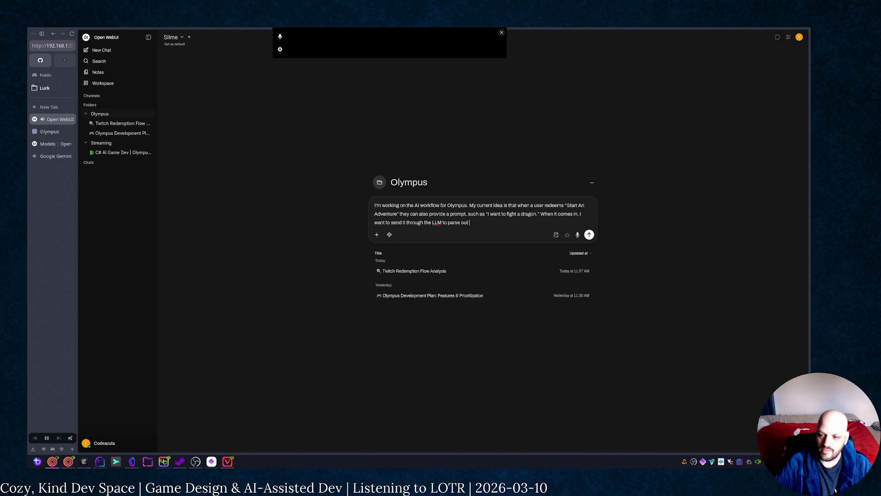
pyautogui.write(' an')
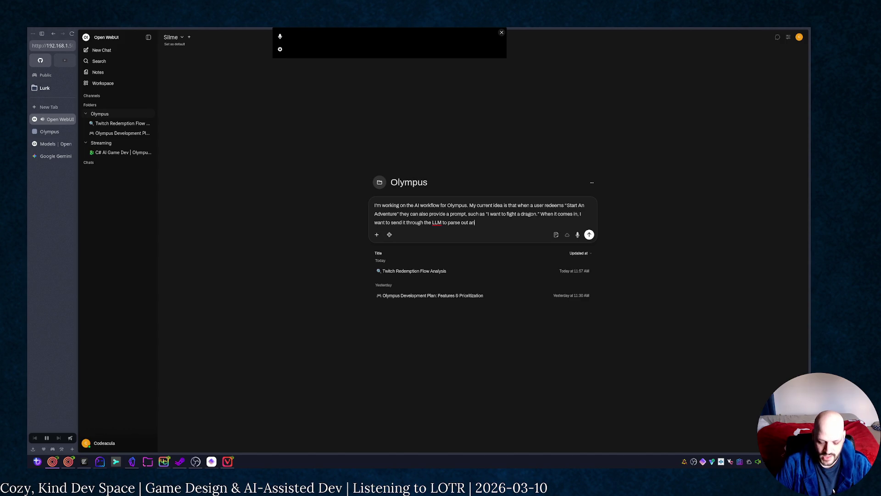
pyautogui.write('y special')
pyautogui.write(' keywo')
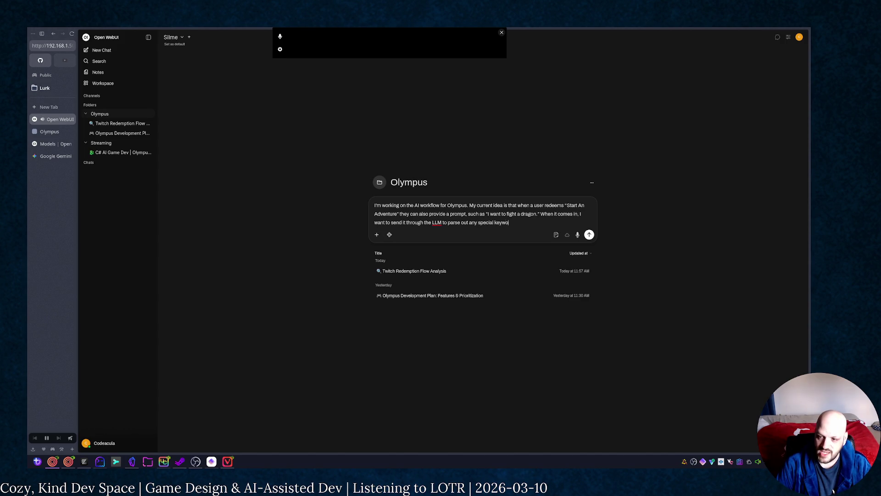
pyautogui.write('rds (')
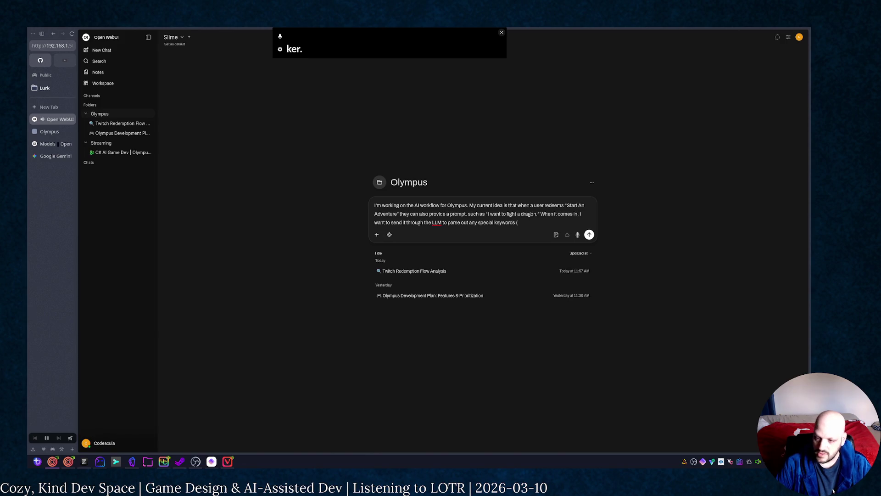
pyautogui.write('"d')
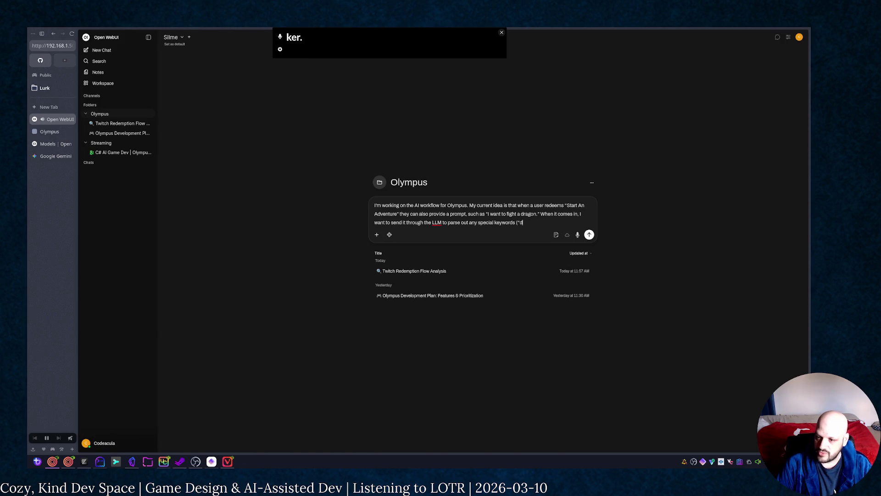
pyautogui.write('ragon") and any other')
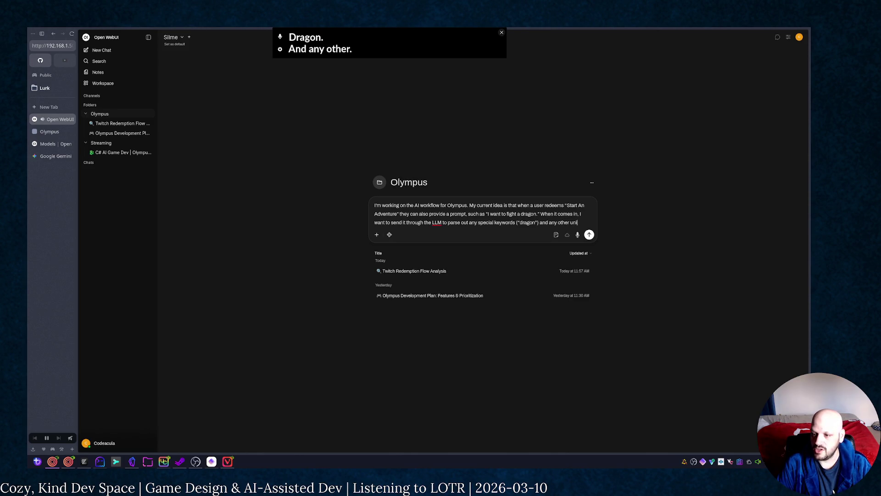
pyautogui.write('  unique')
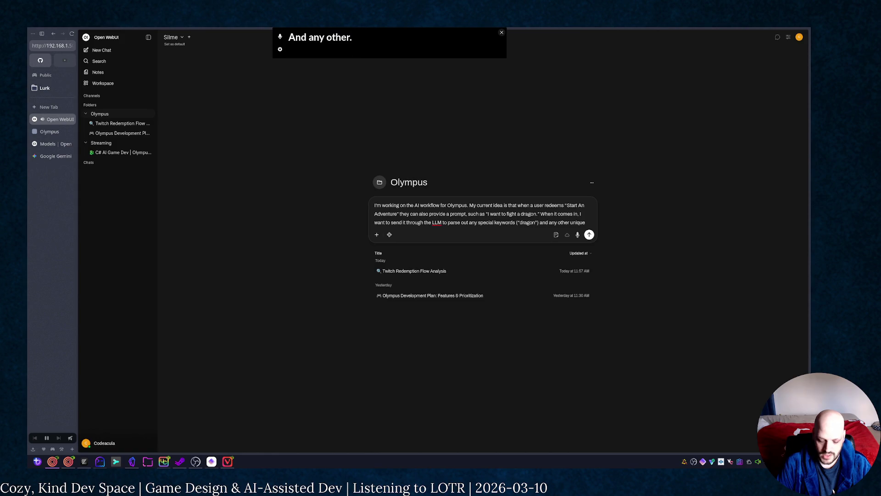
pyautogui.write(' keywo')
pyautogui.write('rds we mi')
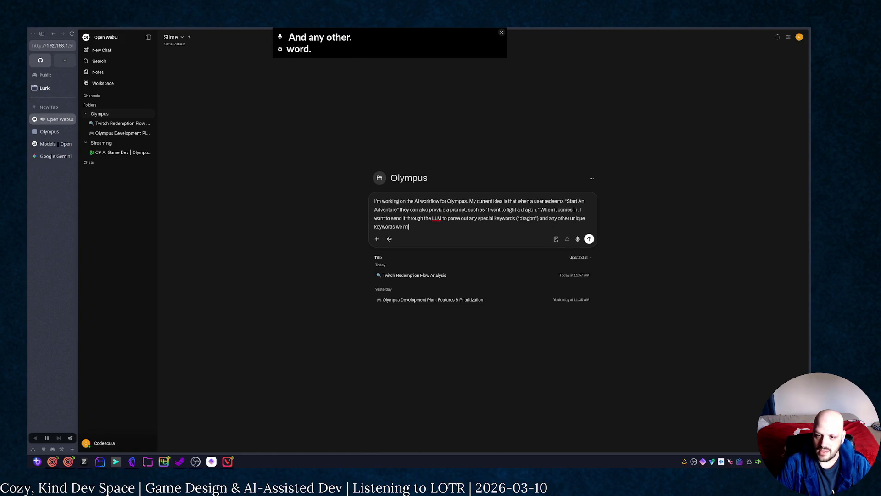
pyautogui.write('ght off')
pyautogui.write('er, lik')
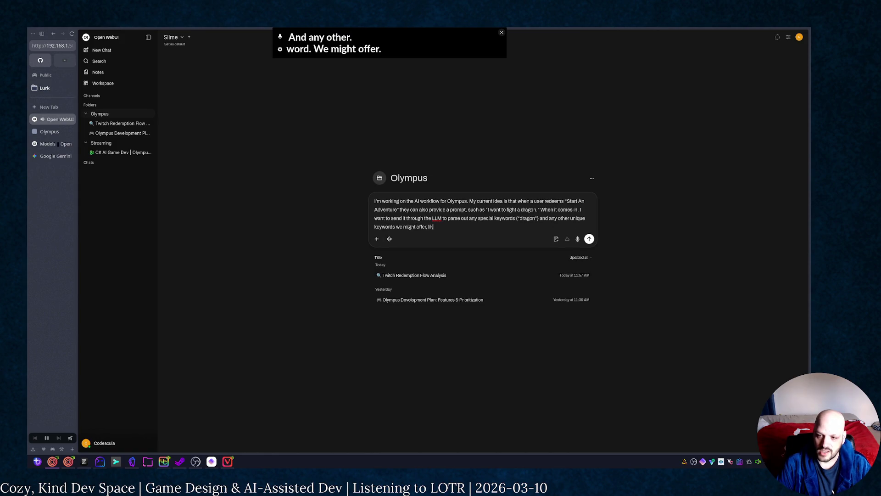
pyautogui.write('e tone :<')
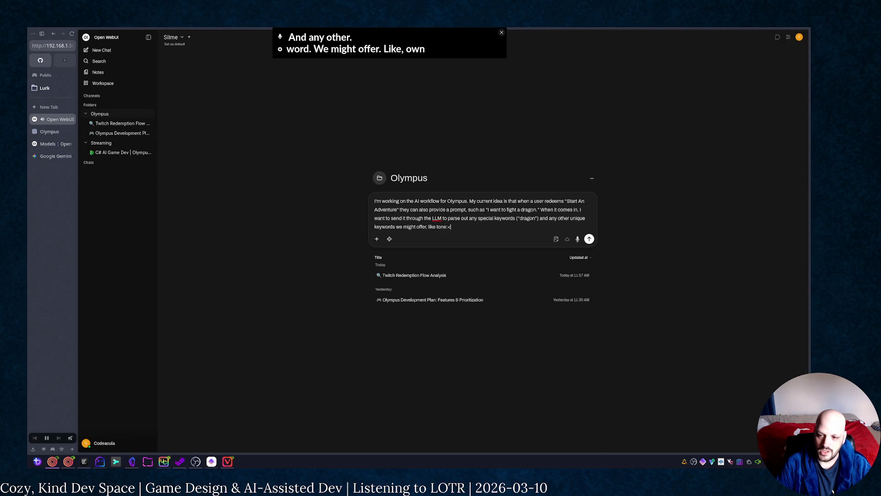
pyautogui.write('pro')
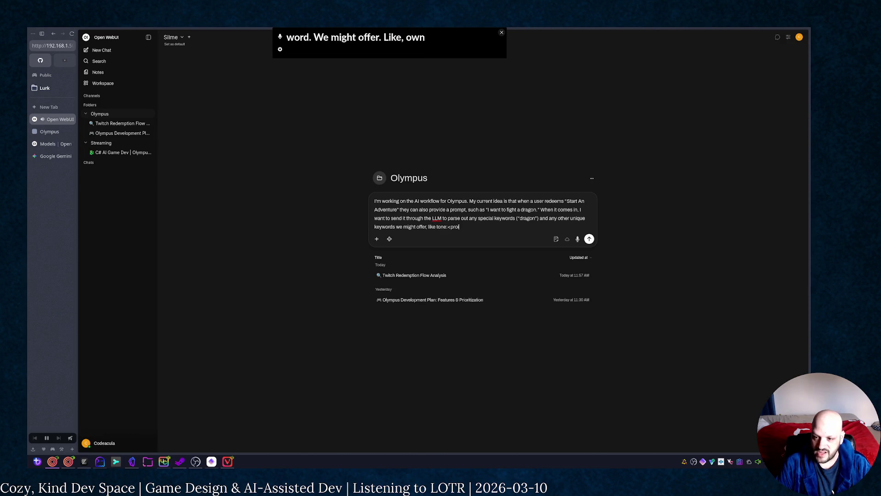
pyautogui.write('vide one')
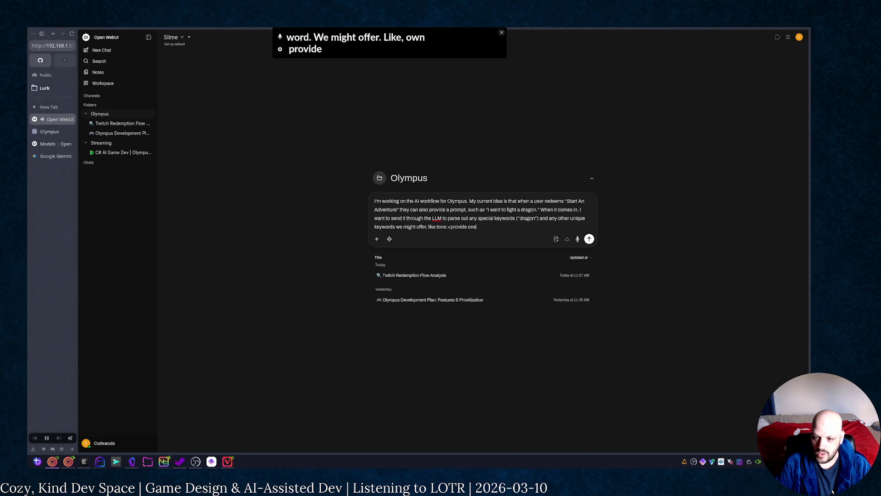
pyautogui.write('-word')
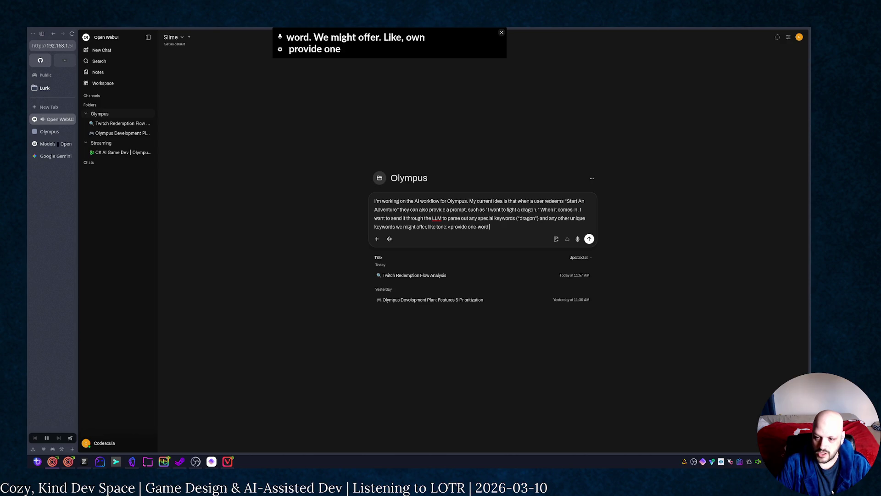
pyautogui.write('  here')
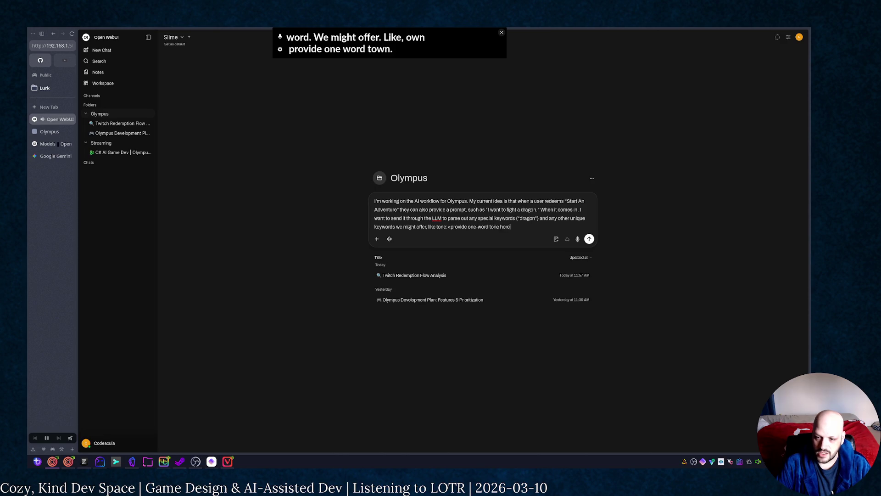
pyautogui.press('BackSpace')
pyautogui.press('BackSpace')
pyautogui.press('BackSpace')
pyautogui.press('BackSpace')
pyautogui.press('BackSpace')
pyautogui.press('BackSpace')
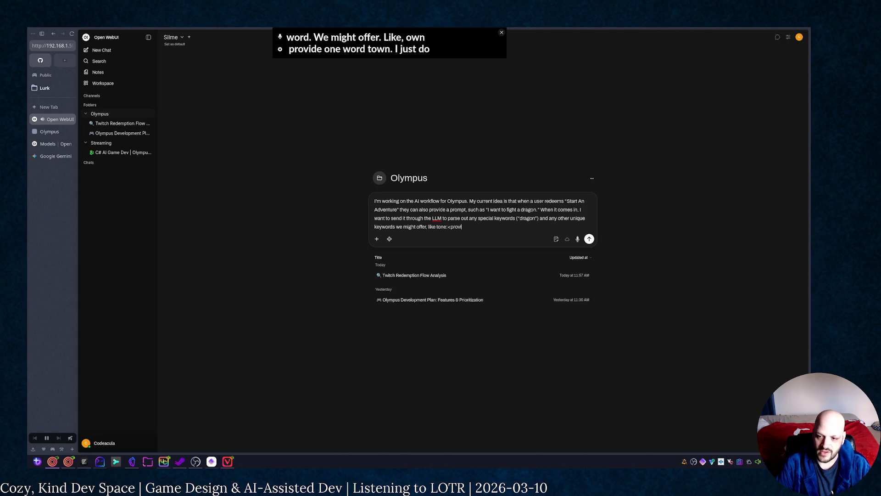
pyautogui.press('BackSpace')
pyautogui.press('BackSpace')
pyautogui.press('BackSpace')
pyautogui.press('BackSpace')
pyautogui.press('BackSpace')
pyautogui.write("'tone")
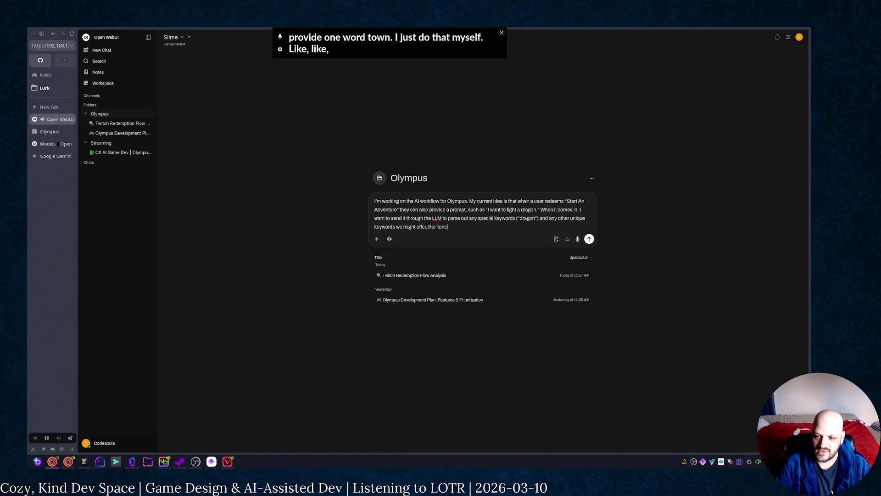
pyautogui.write('er`')
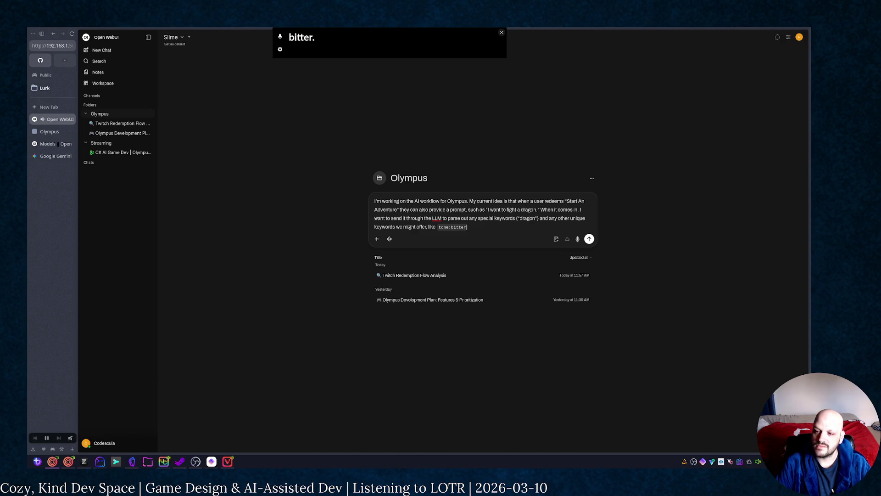
pyautogui.write('. ')
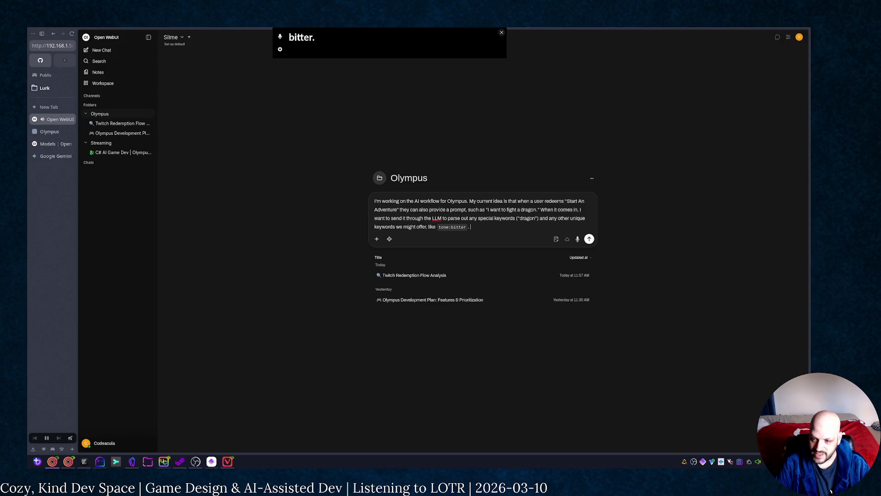
pyautogui.write('After')
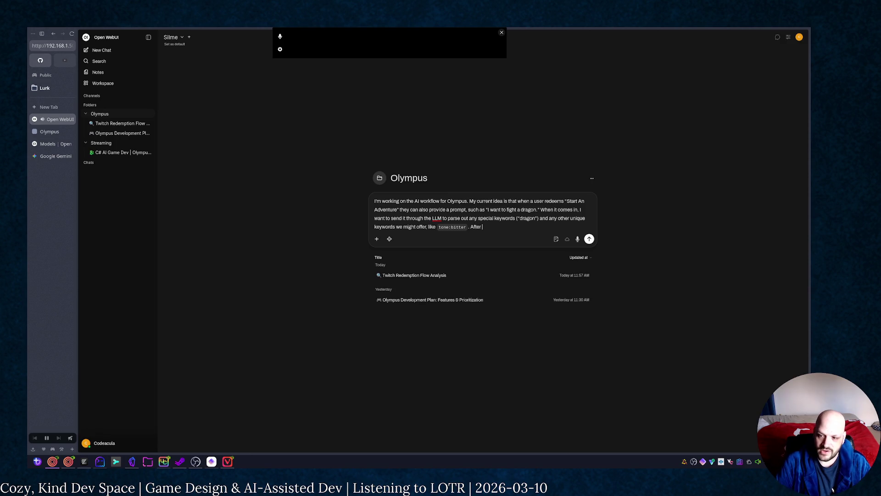
pyautogui.write(' that it')
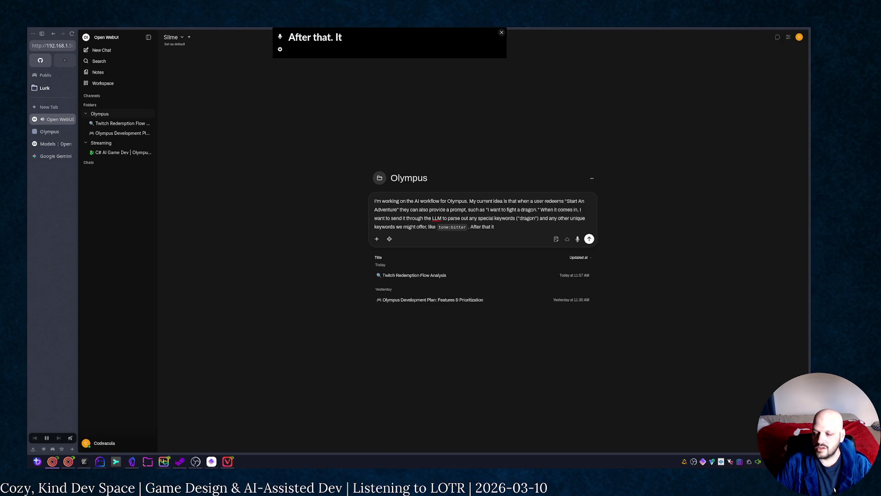
pyautogui.write(' uses those ke')
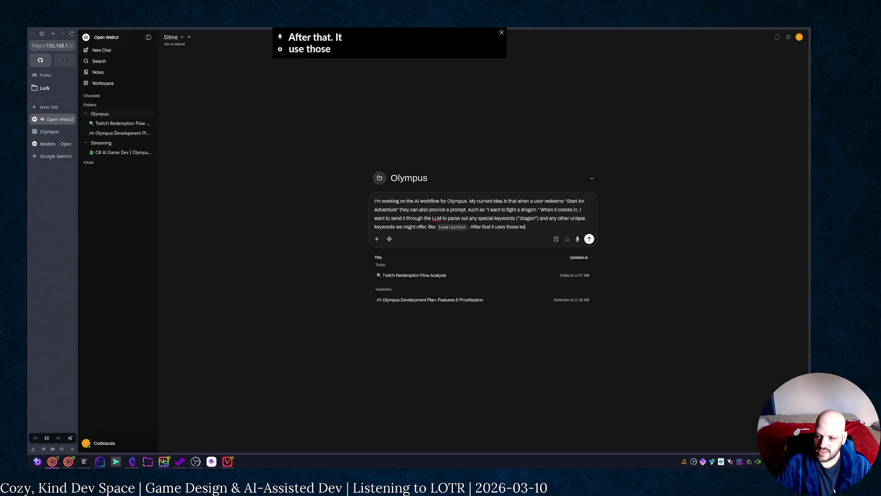
pyautogui.write('ywords to pull')
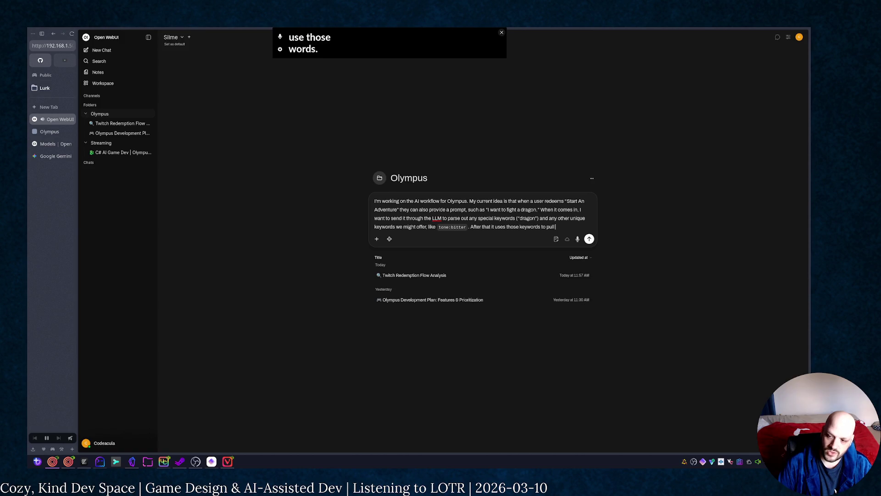
pyautogui.write(' a')
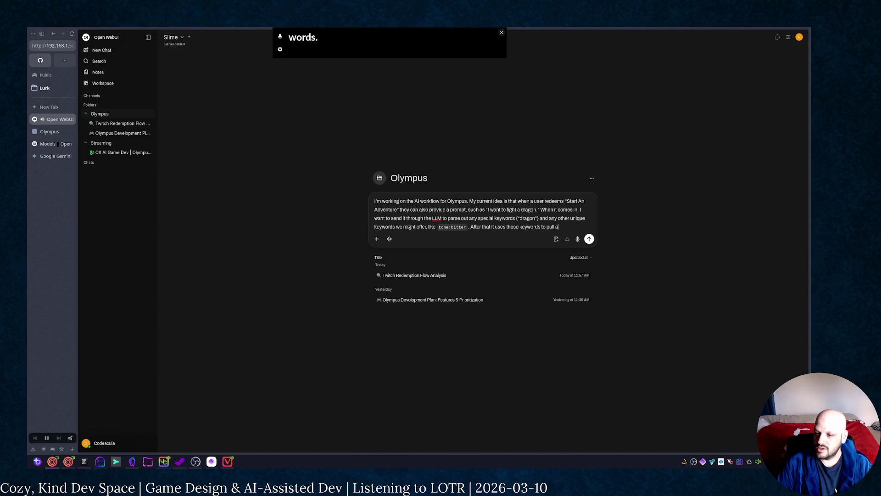
pyautogui.write('ppro')
pyautogui.write('priate con')
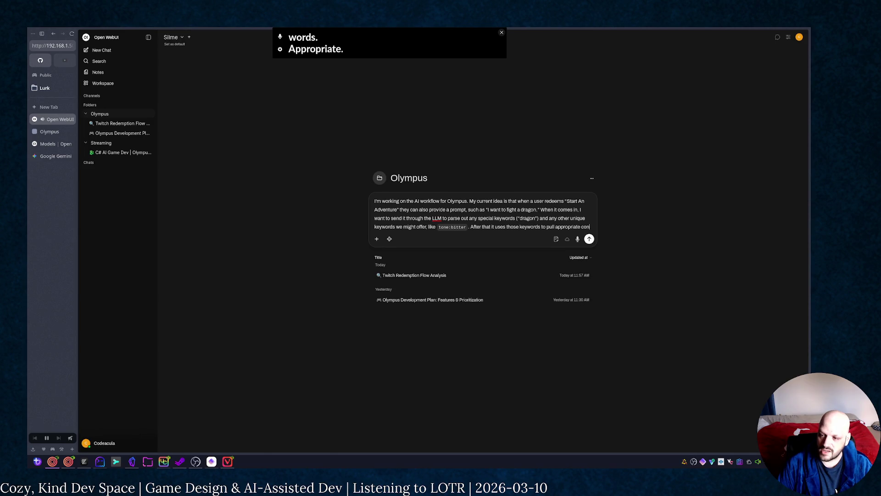
pyautogui.write('text data')
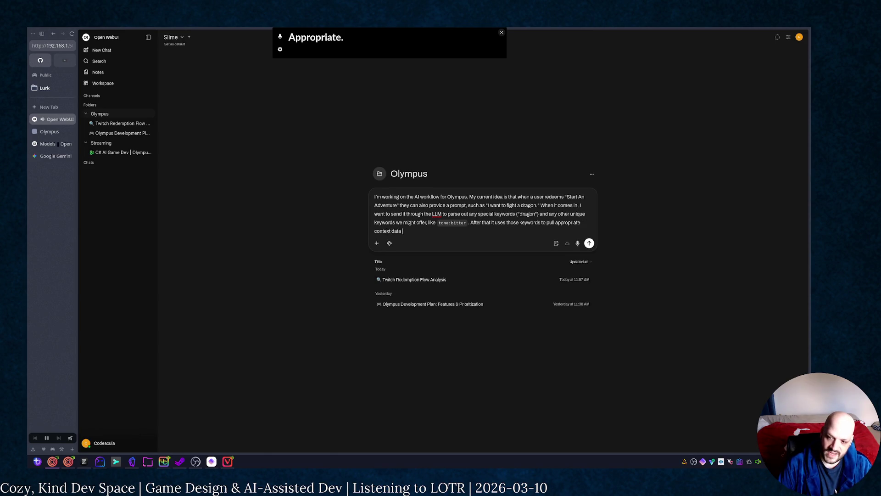
pyautogui.write(' from th')
pyautogui.write('e sys')
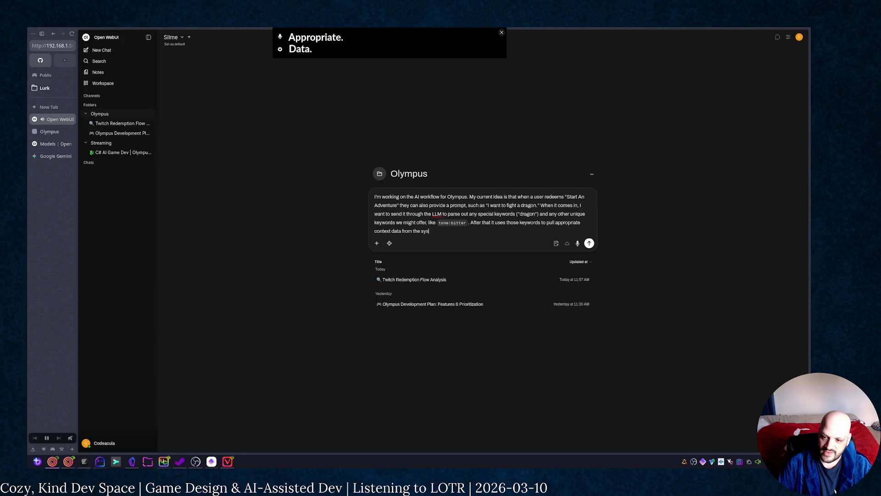
pyautogui.write(' It')
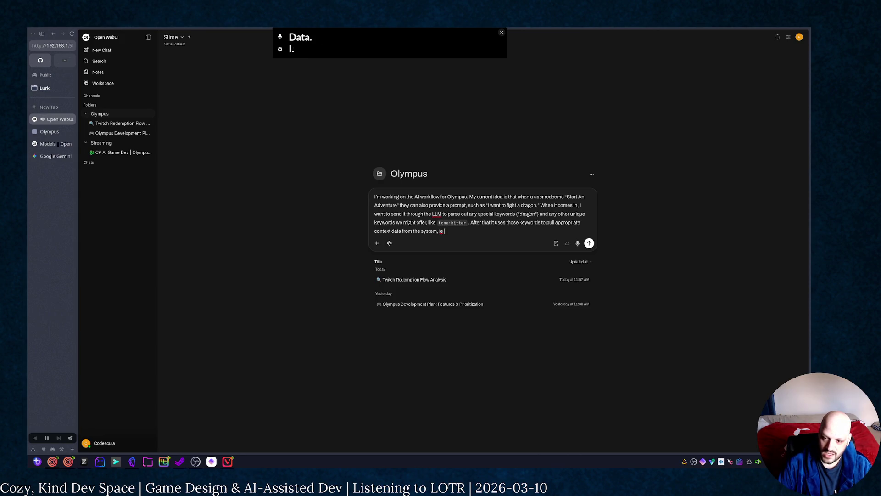
pyautogui.write(' rec')
pyautogui.write('g charac')
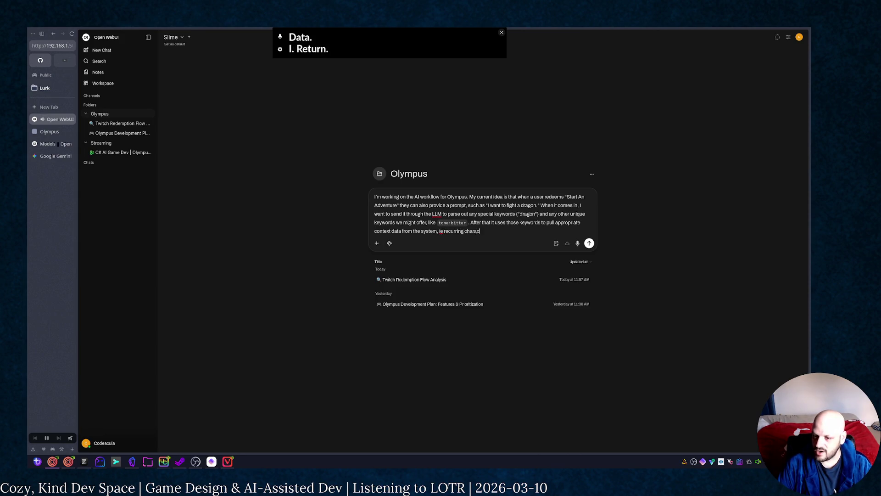
pyautogui.write('ters')
pyautogui.write(', previo')
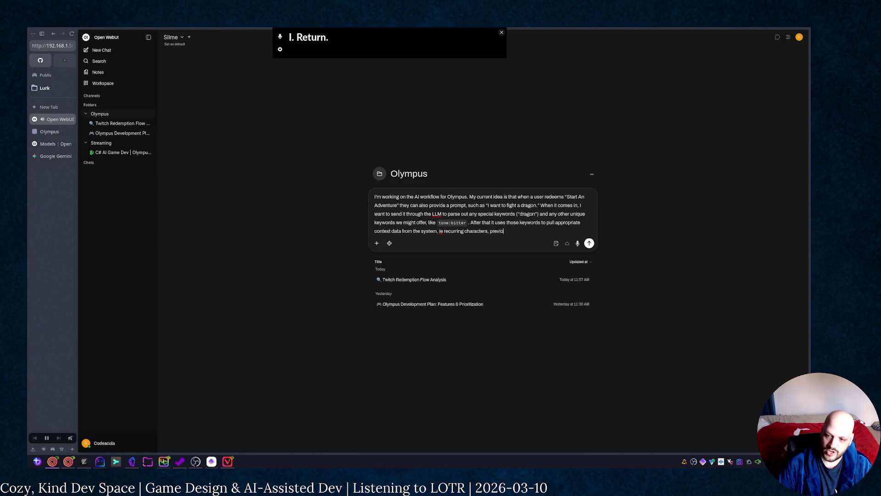
pyautogui.write('us adventures that')
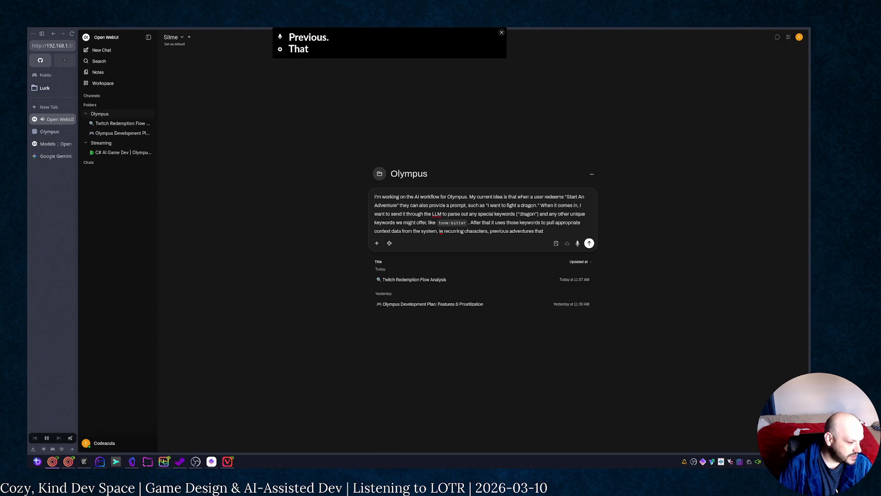
pyautogui.write('w')
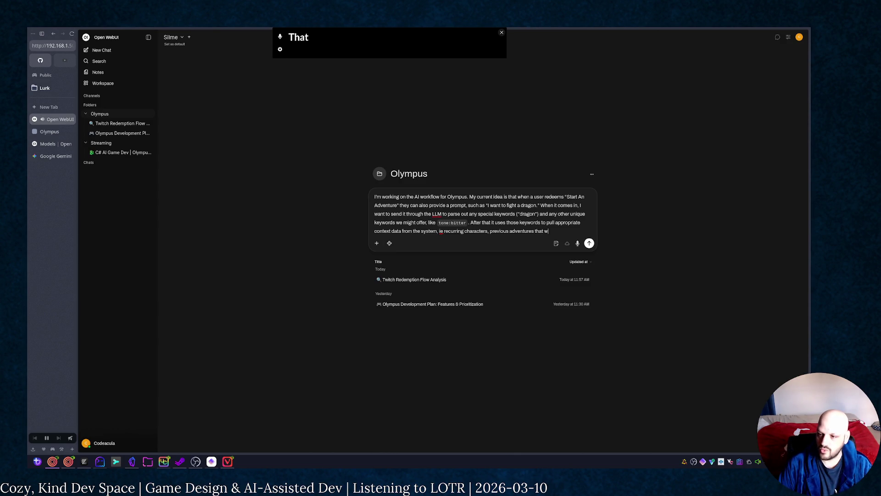
pyautogui.write('ere similar')
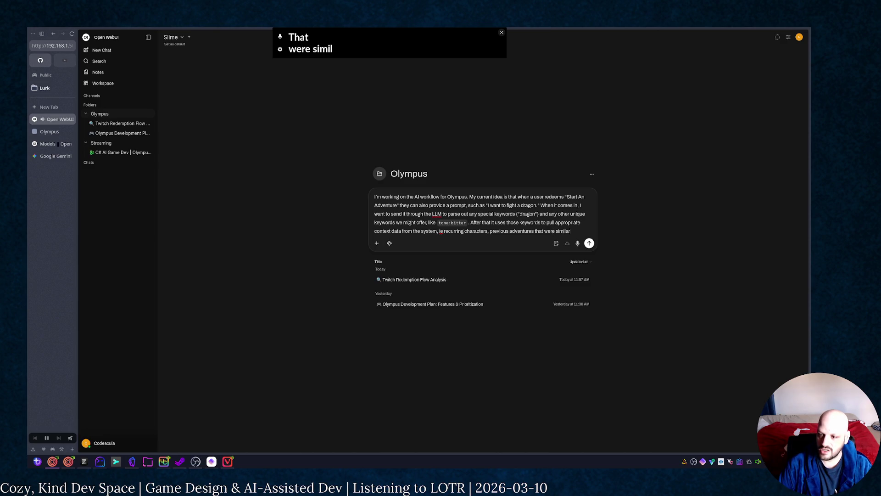
pyautogui.write(', and other thi')
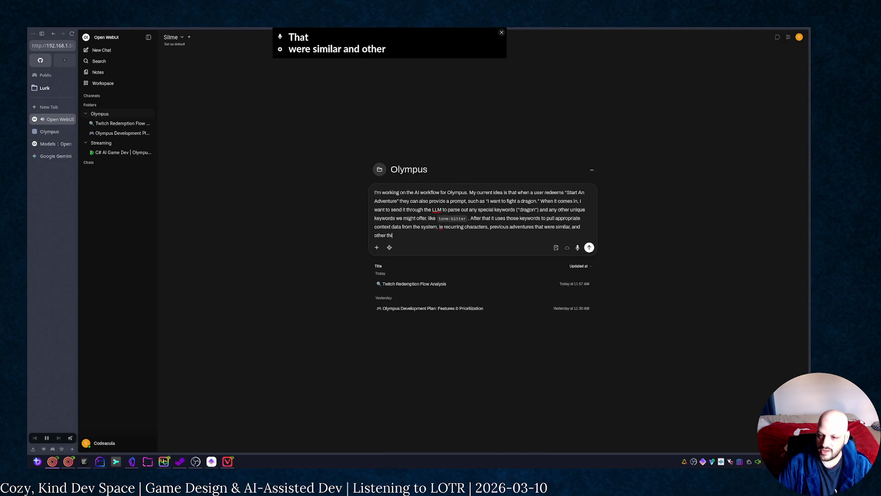
pyautogui.write('ory')
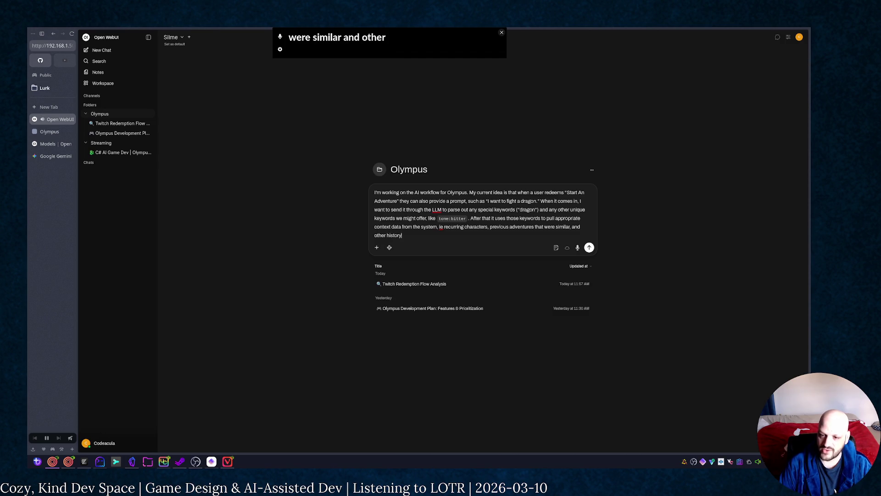
pyautogui.write('. After t')
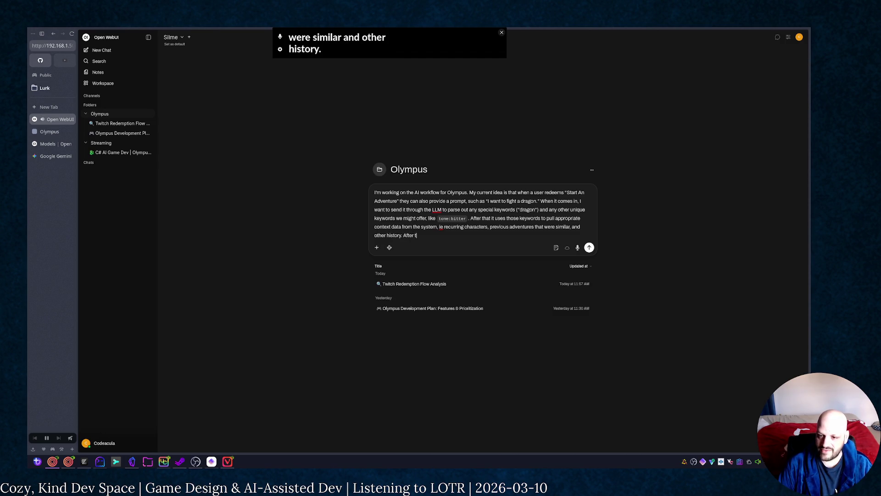
pyautogui.write('hat, it gener')
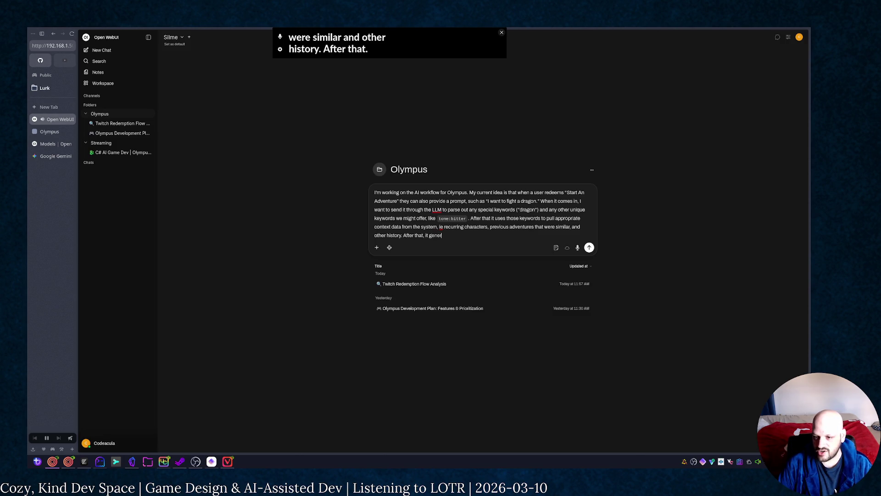
pyautogui.write('ates a')
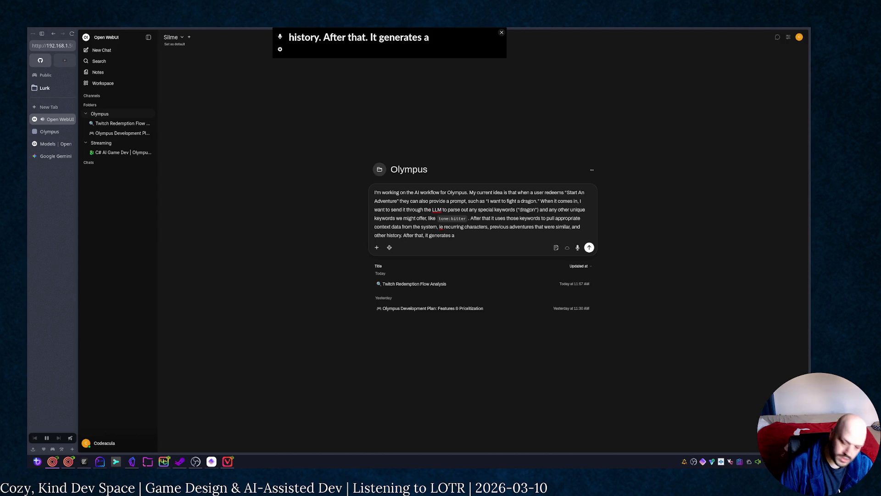
pyautogui.write(' initial')
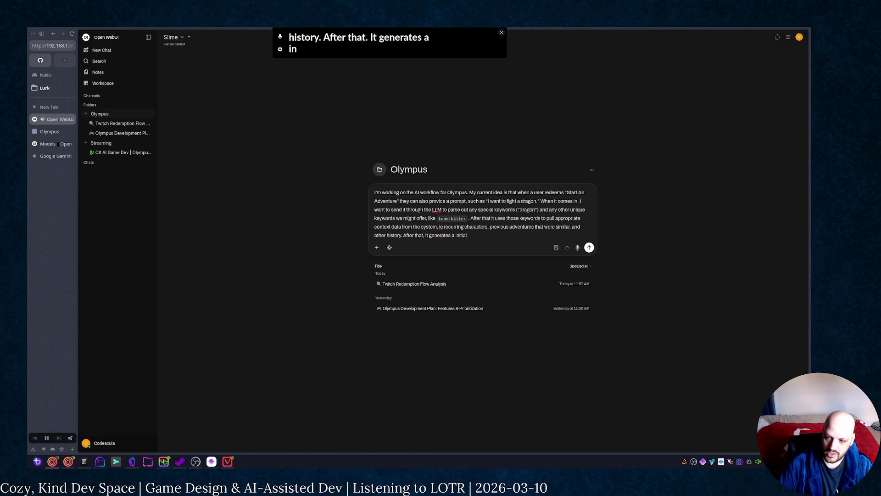
pyautogui.write(' story scaffo')
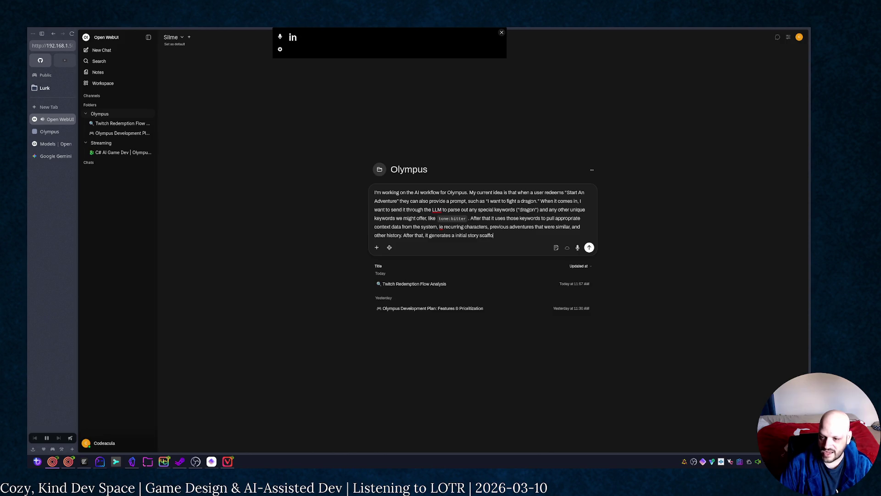
pyautogui.write('ld in ord')
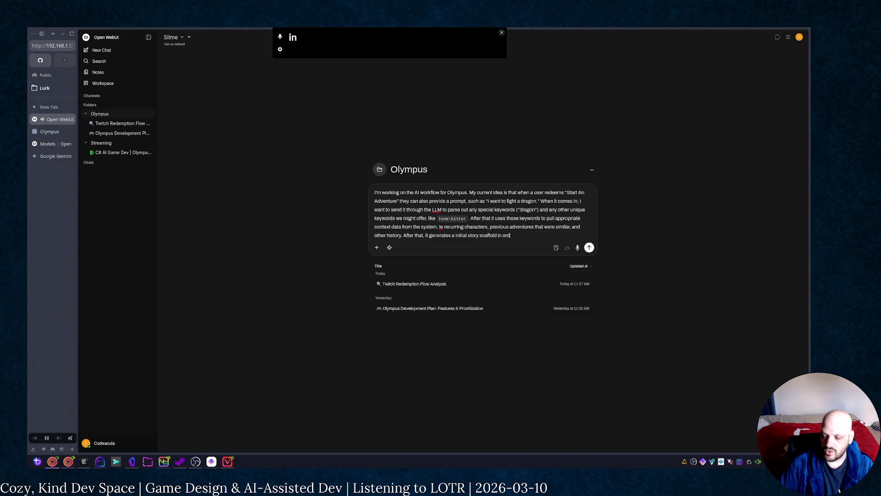
pyautogui.write('er to come up with')
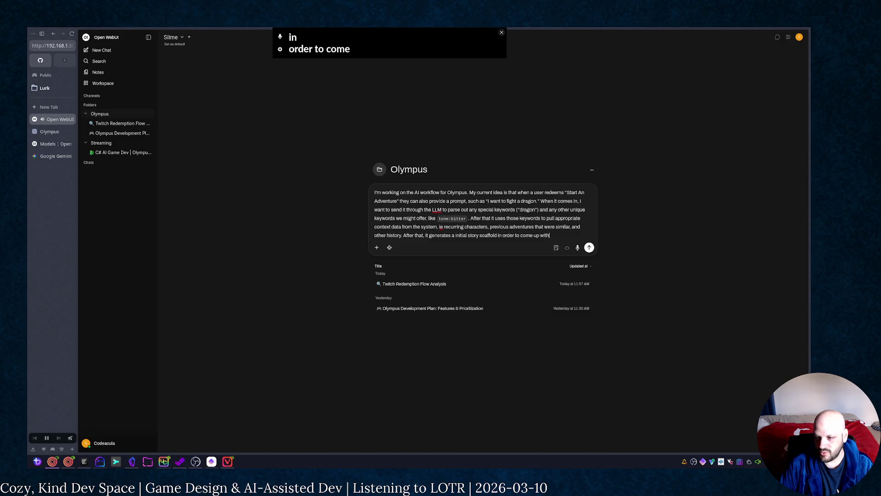
pyautogui.write(' possibl')
pyautogui.write('e outco')
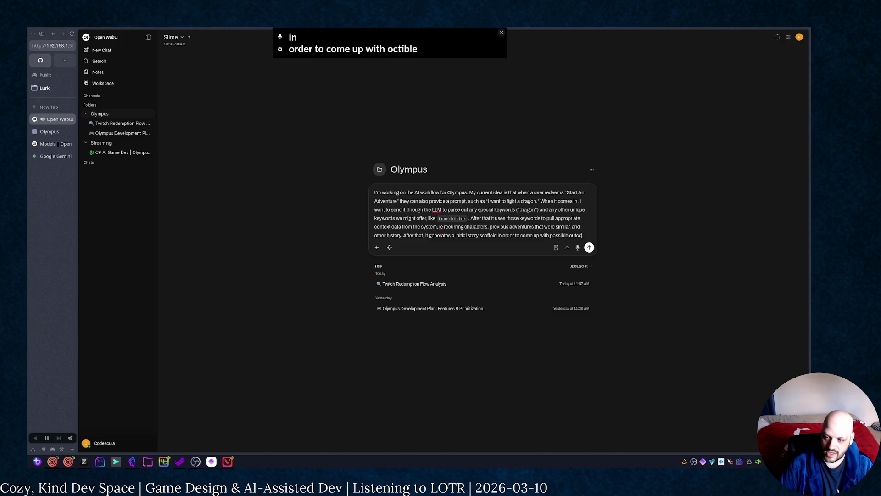
pyautogui.write('mes. I')
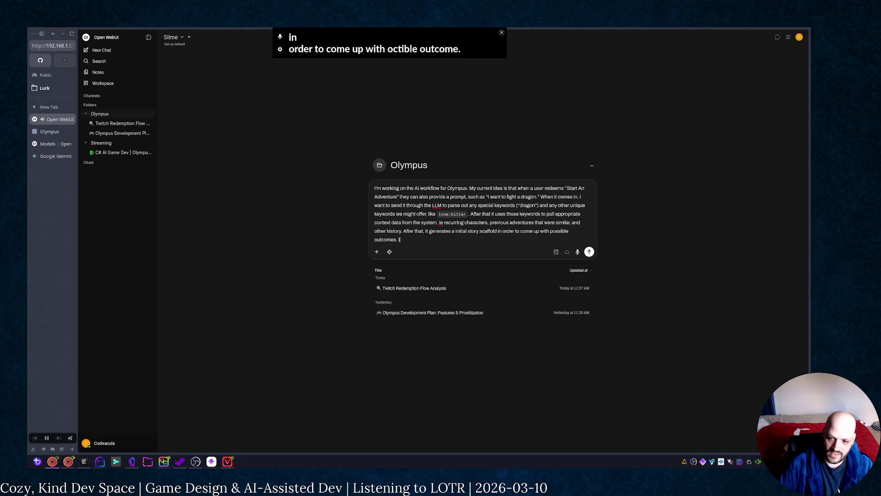
pyautogui.write('t then regio')
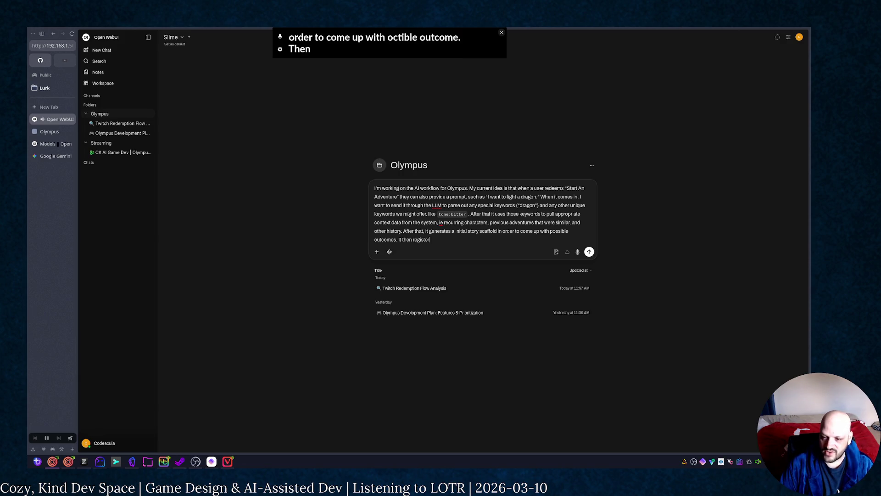
pyautogui.write('s those outcom')
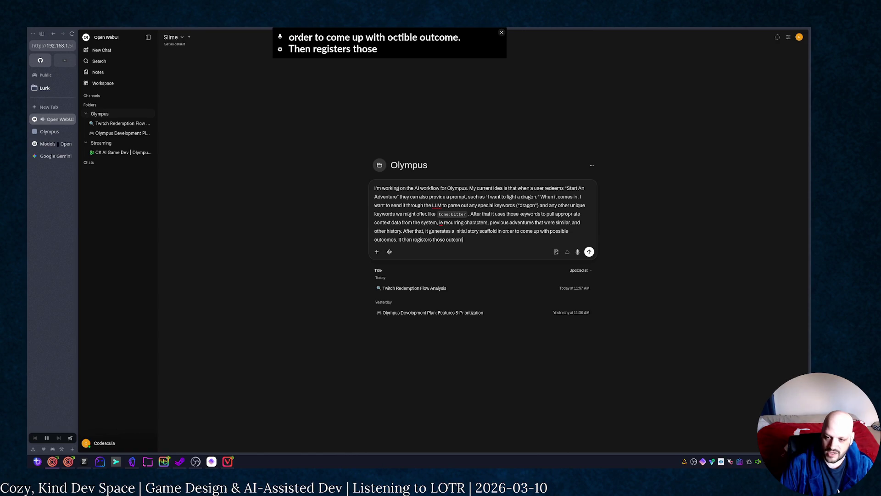
pyautogui.write('es with the game3')
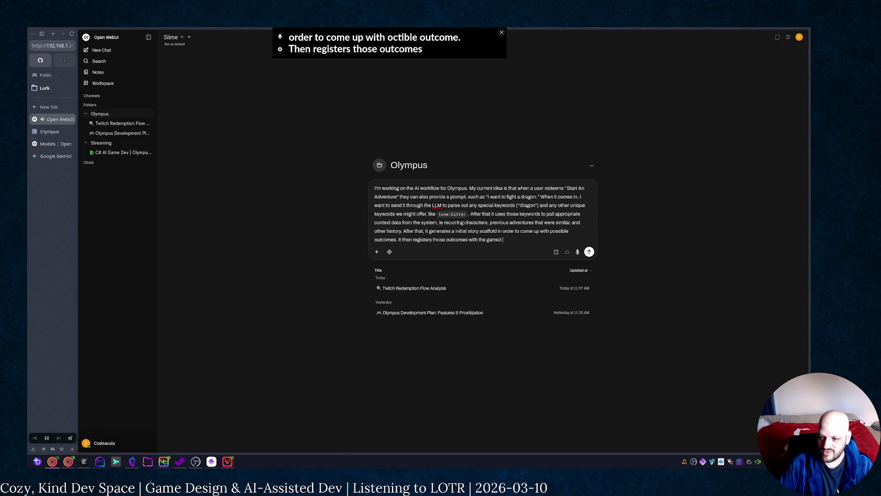
# Step: Finish the sentence about registering outcomes with the game system and saving them to the turn
pyautogui.press('BackSpace')
pyautogui.press('BackSpace')
pyautogui.write('system')
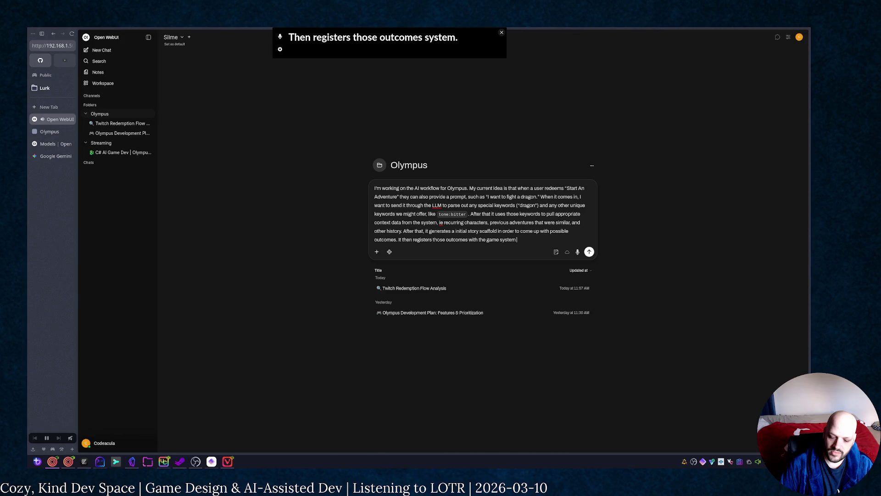
pyautogui.write('to sav')
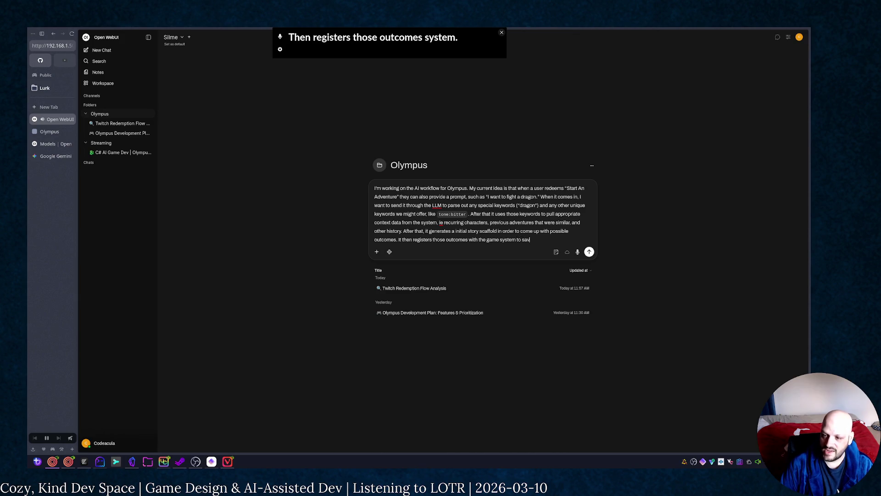
pyautogui.write('e them to the')
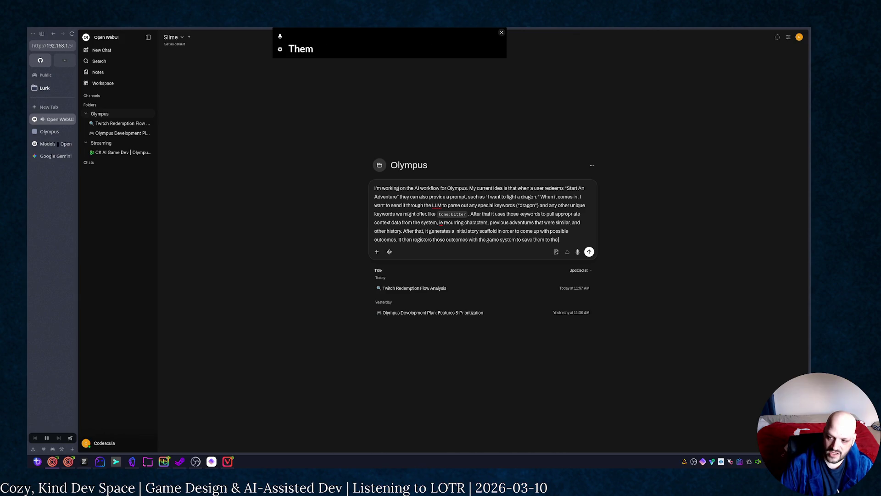
pyautogui.write('.')
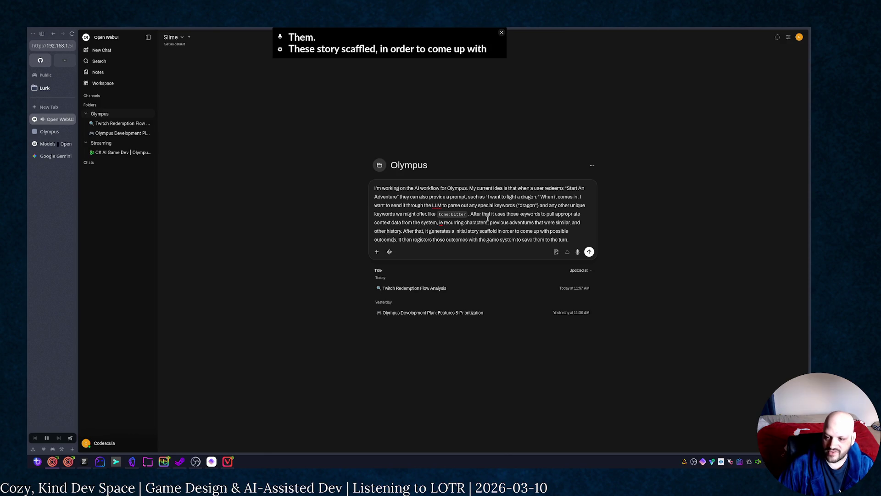
pyautogui.click(550, 232)
pyautogui.write('th')
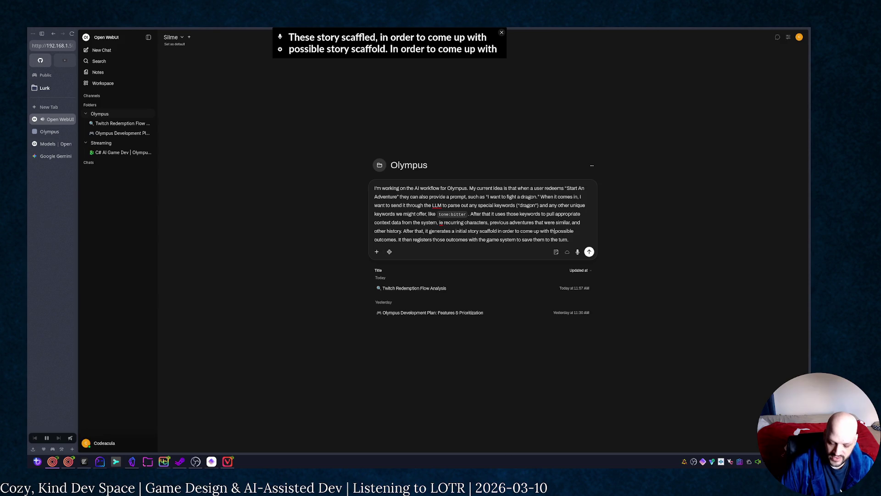
pyautogui.write('e first turn ')
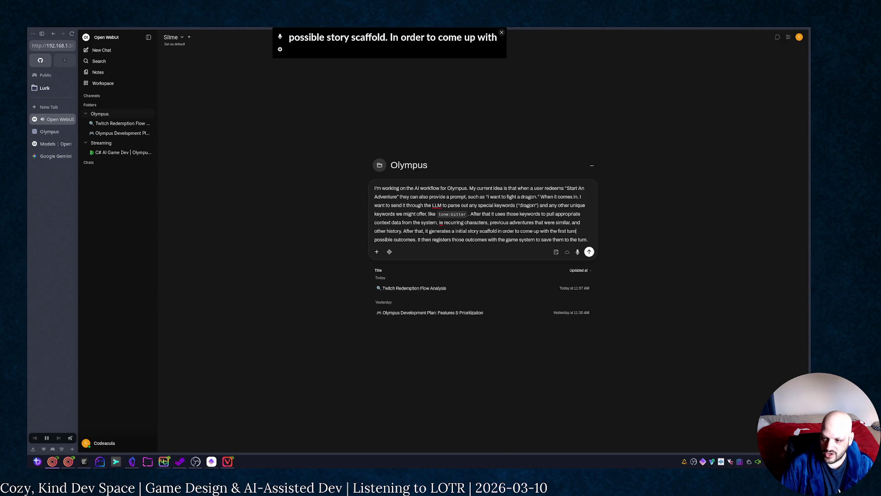
pyautogui.write(',')
pyautogui.write(' whi')
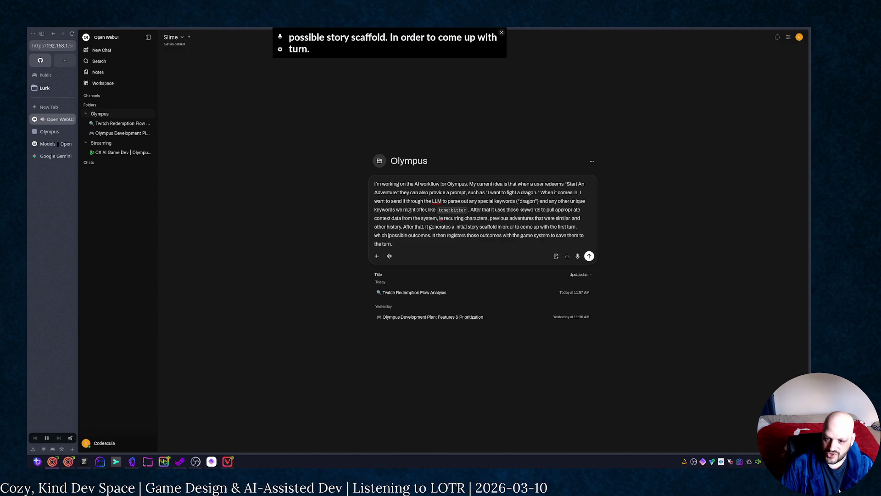
pyautogui.write('ch then needs')
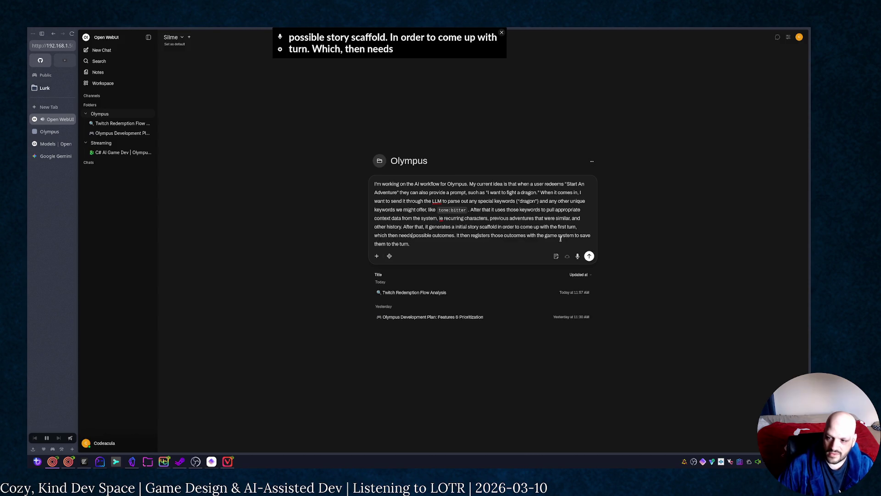
# Step: Insert 'the first turn, which then needs' before possible outcomes and continue at the prompt's end
pyautogui.click(519, 243)
pyautogui.write(', adn')
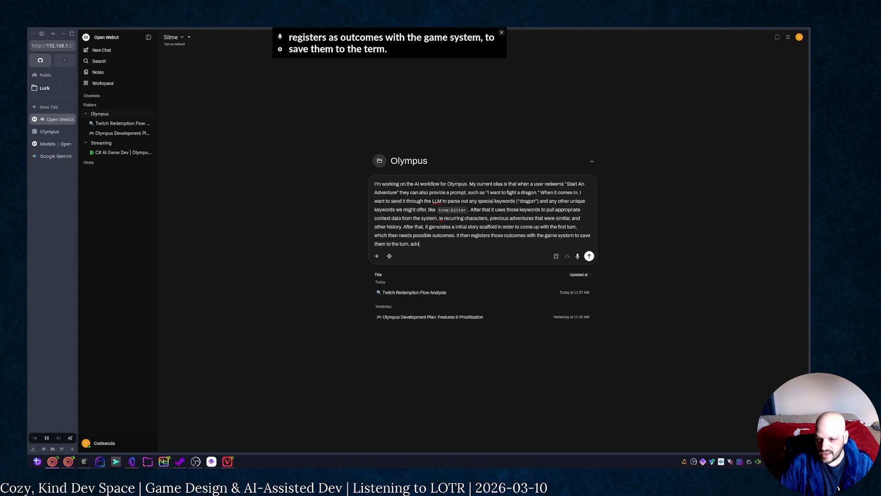
pyautogui.write('and the')
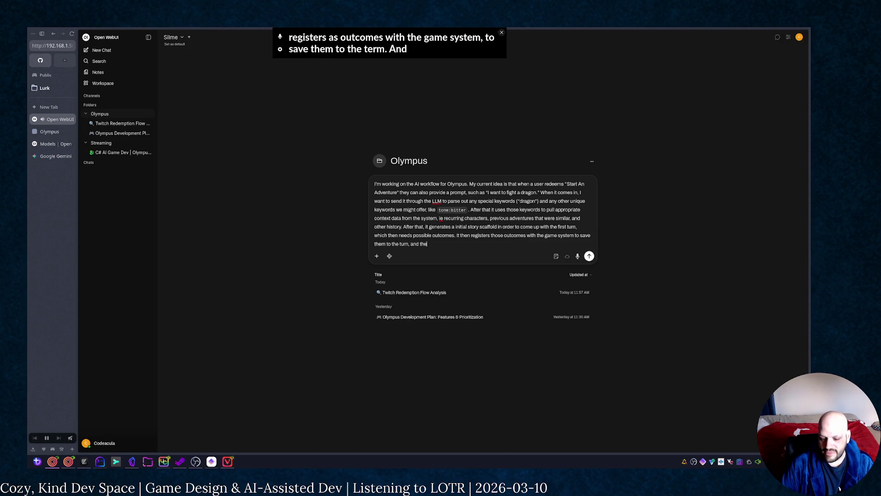
pyautogui.write('n des the')
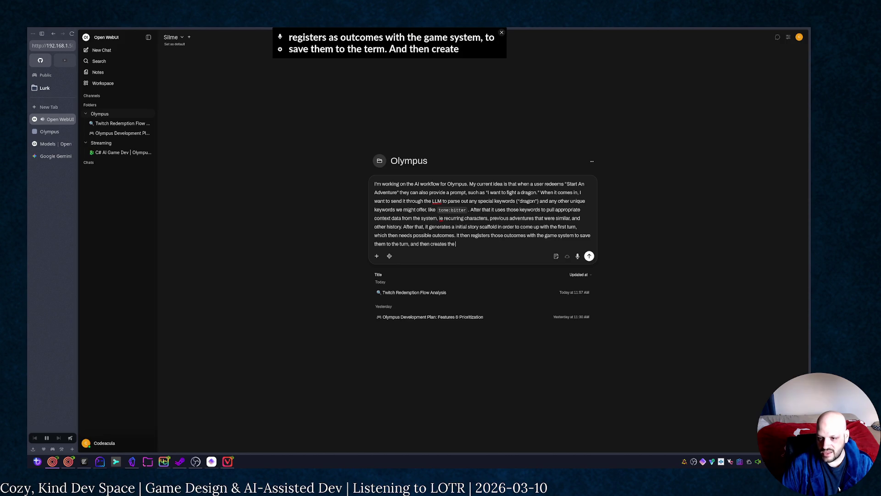
pyautogui.write(' full t')
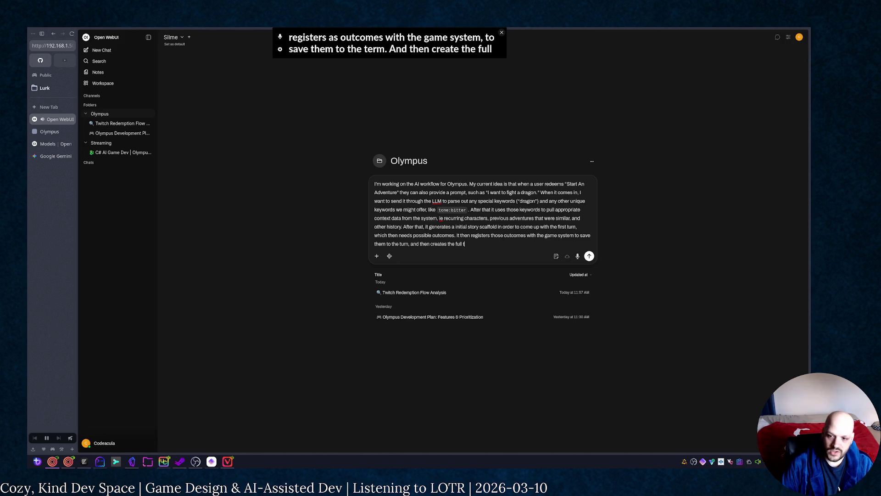
pyautogui.write('urn story')
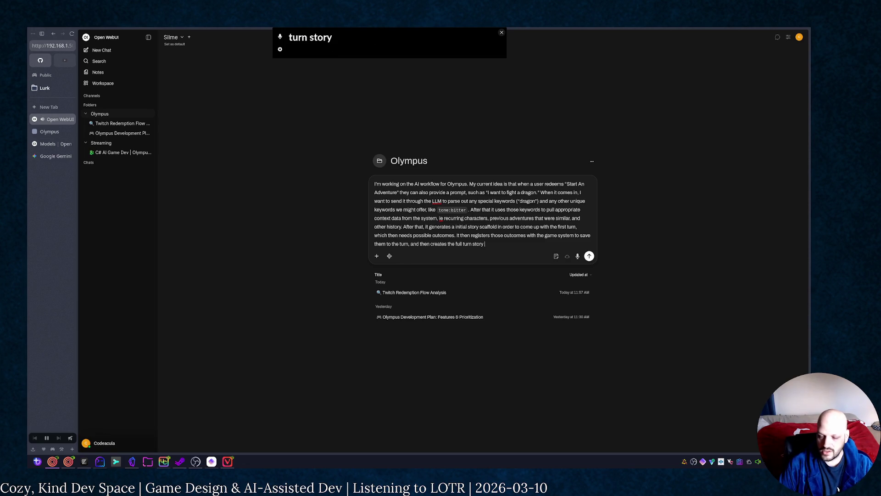
pyautogui.write(' to help')
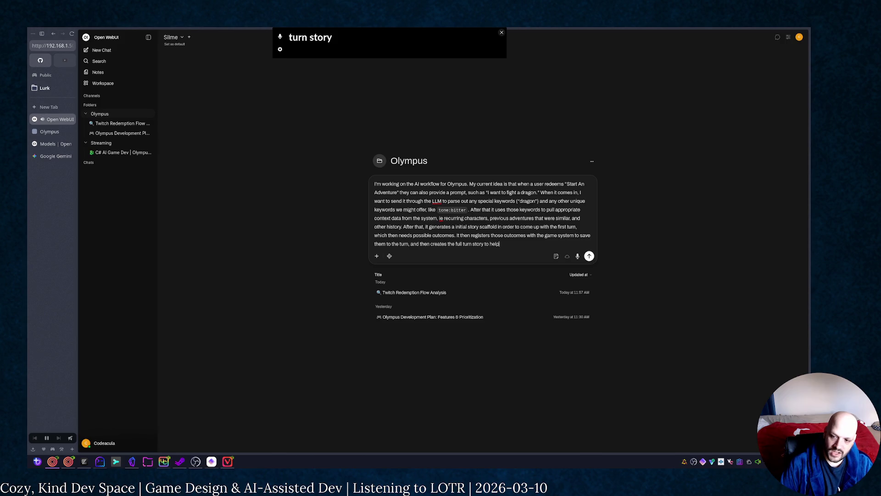
pyautogui.write(' ensure cohe')
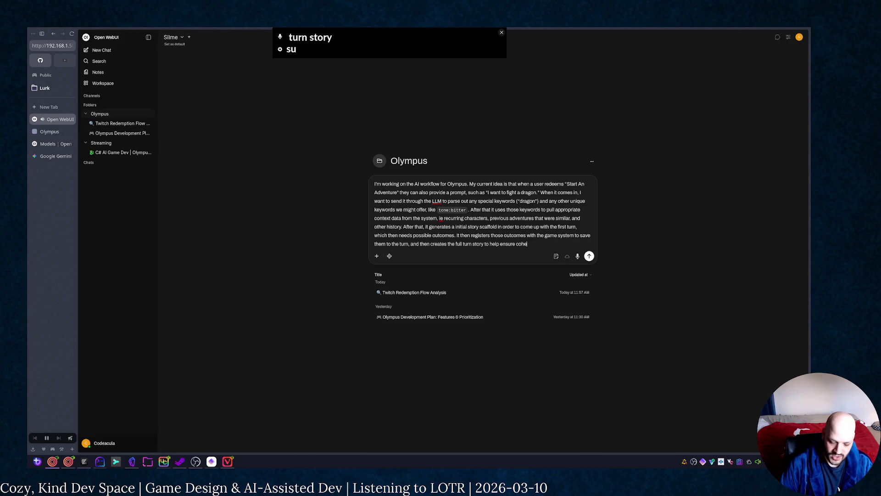
pyautogui.write('siveness')
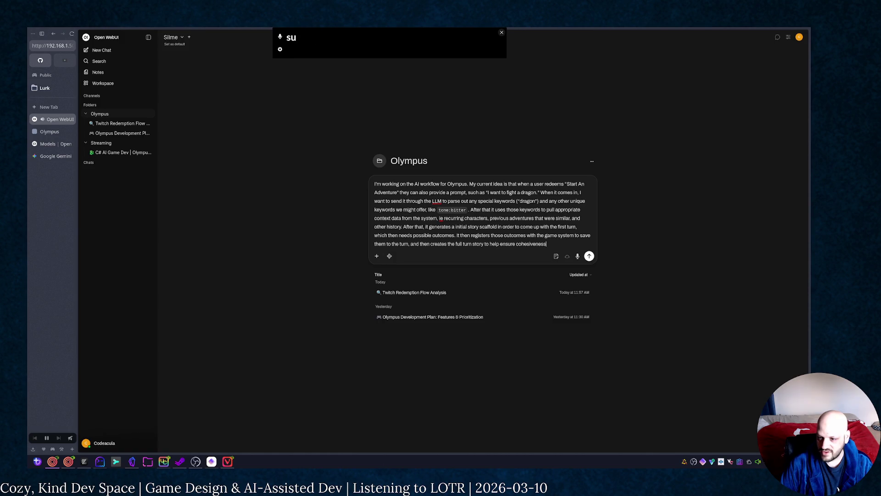
pyautogui.write(' throughout')
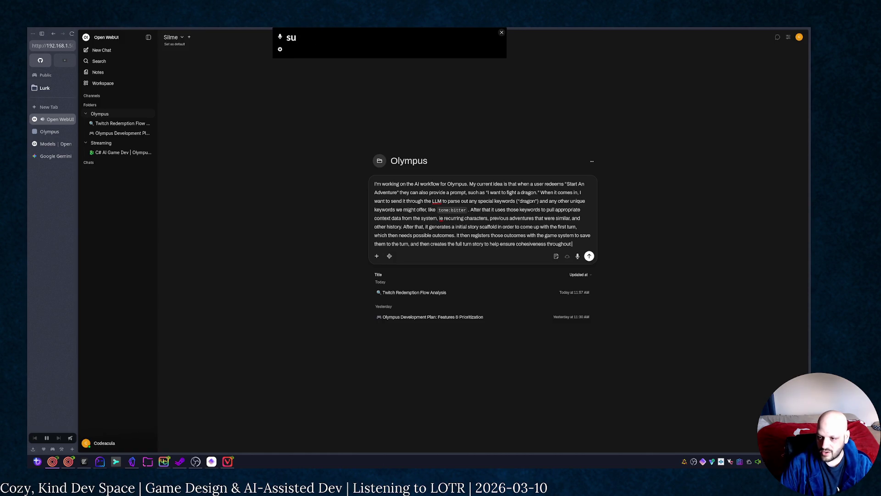
pyautogui.write(' the eve')
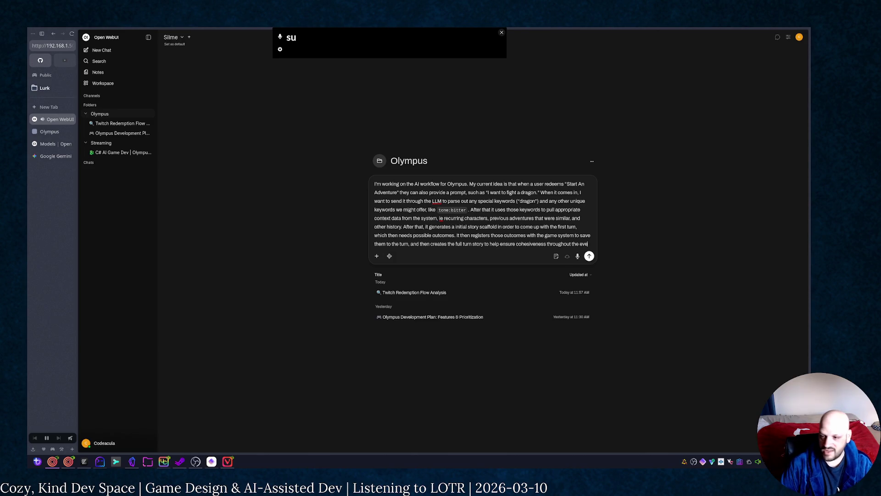
pyautogui.write('nt.')
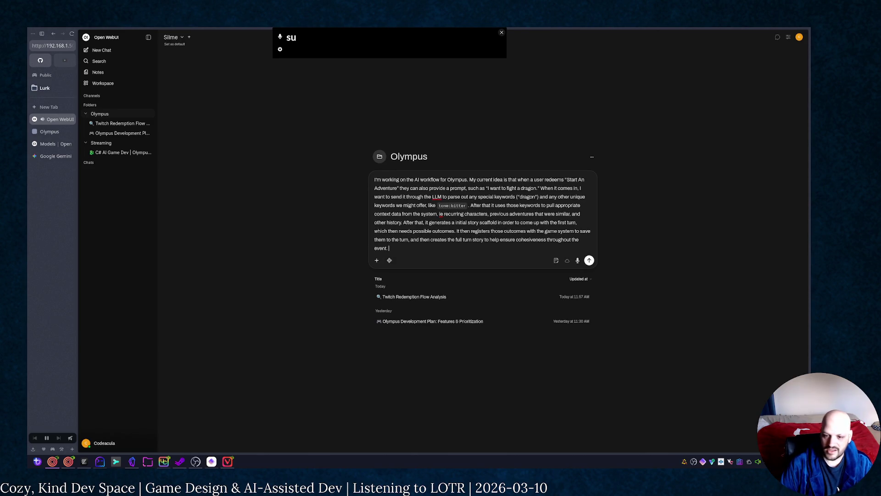
pyautogui.write(' I want to')
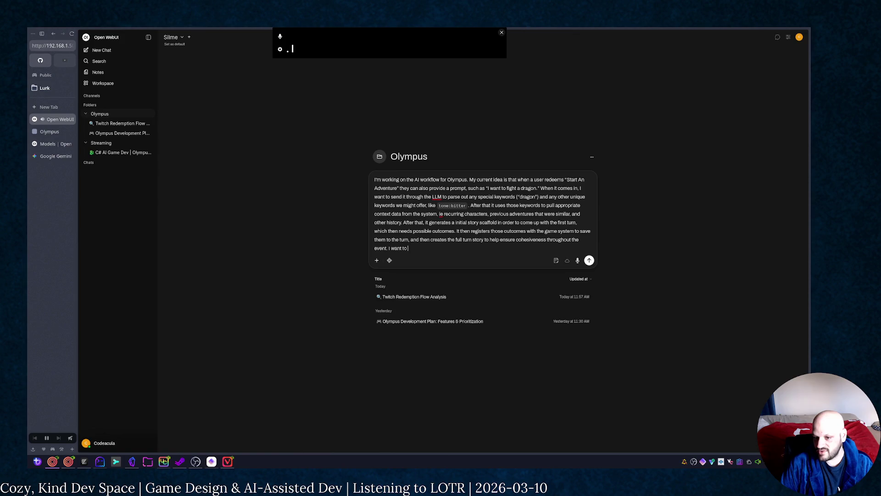
pyautogui.write(' come up with ')
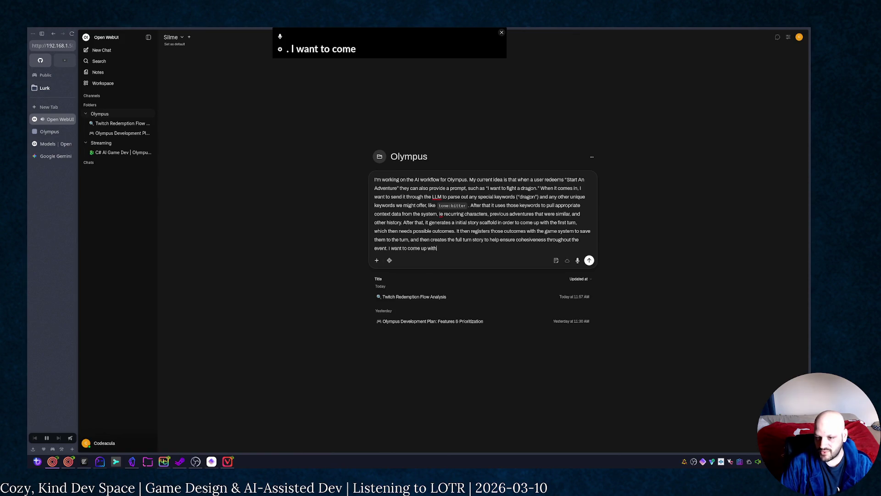
pyautogui.write('some clever')
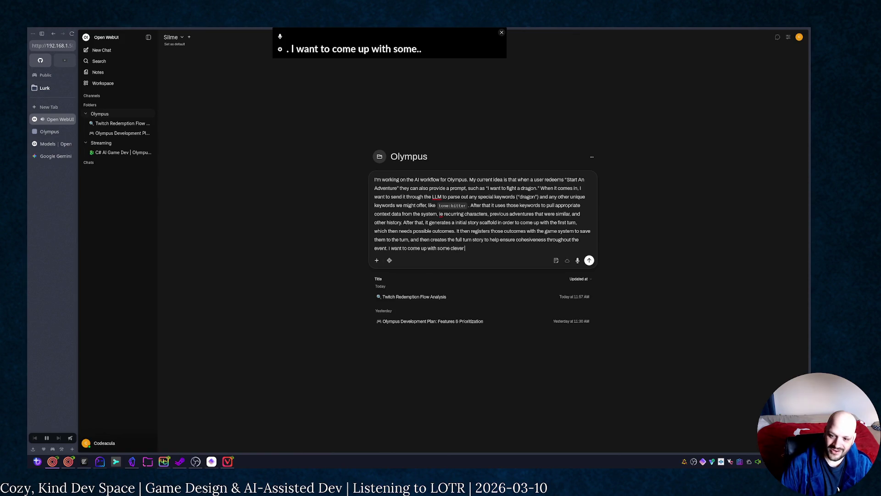
pyautogui.write(' names for diff')
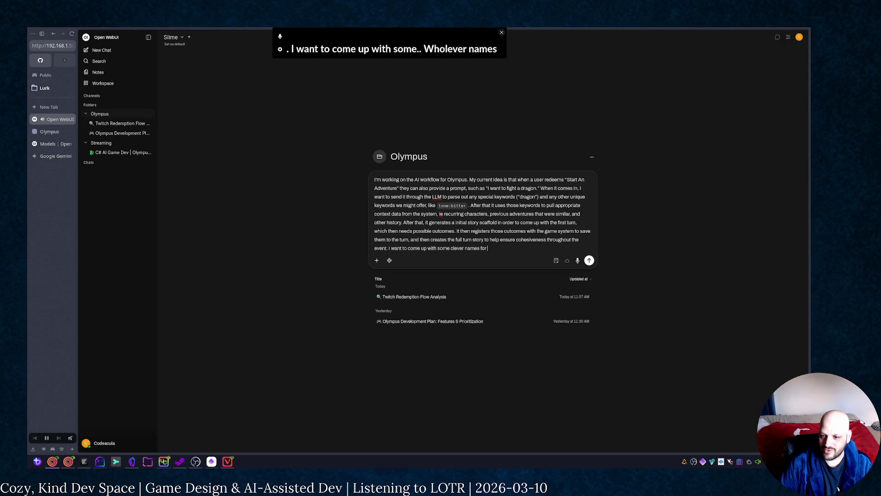
pyautogui.write('erent stag')
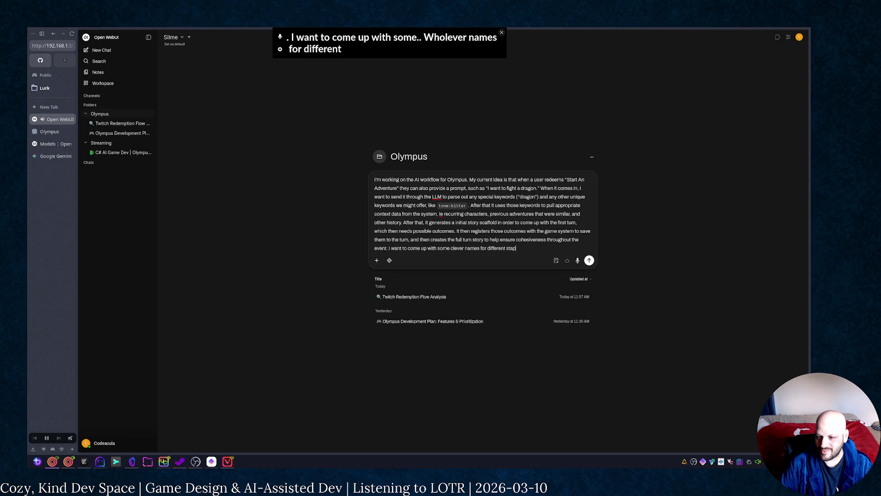
# Step: Rephrase the ending asking for a name for the keyword finding step, since TagAI is boring
pyautogui.press('BackSpace')
pyautogui.press('BackSpace')
pyautogui.press('BackSpace')
pyautogui.press('BackSpace')
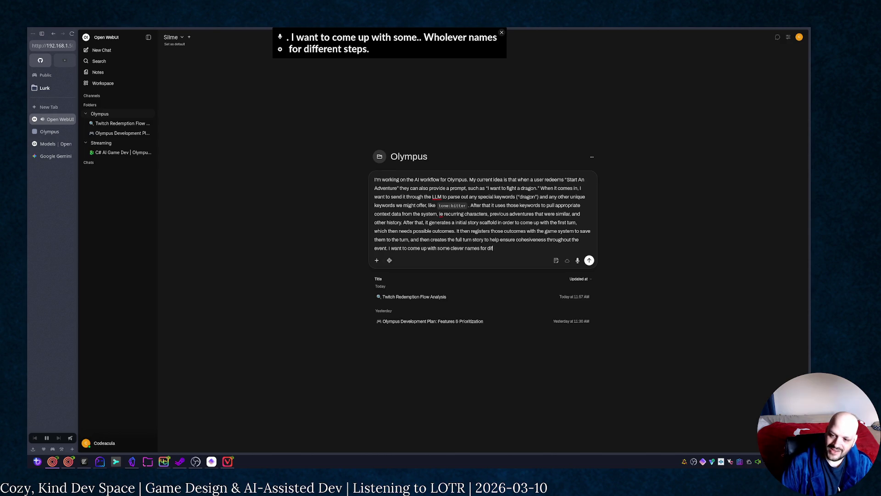
pyautogui.press('BackSpace')
pyautogui.write('the ')
pyautogui.write('fer')
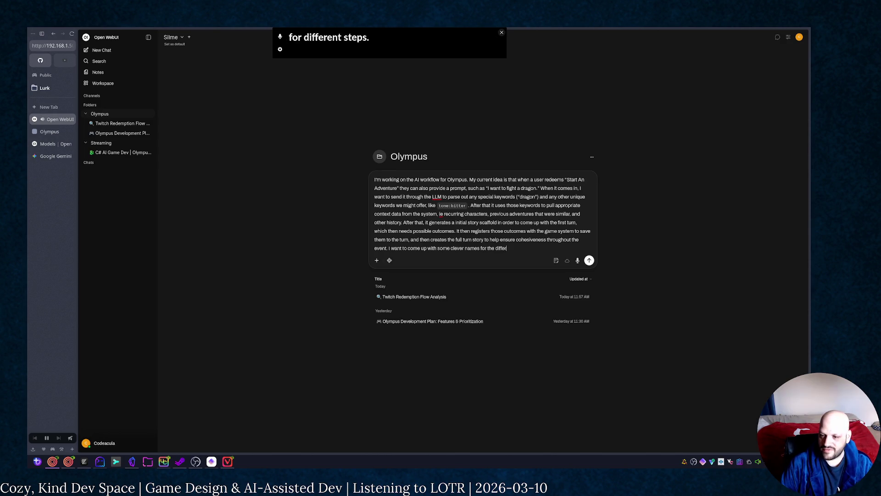
pyautogui.write('ent AI steps bec')
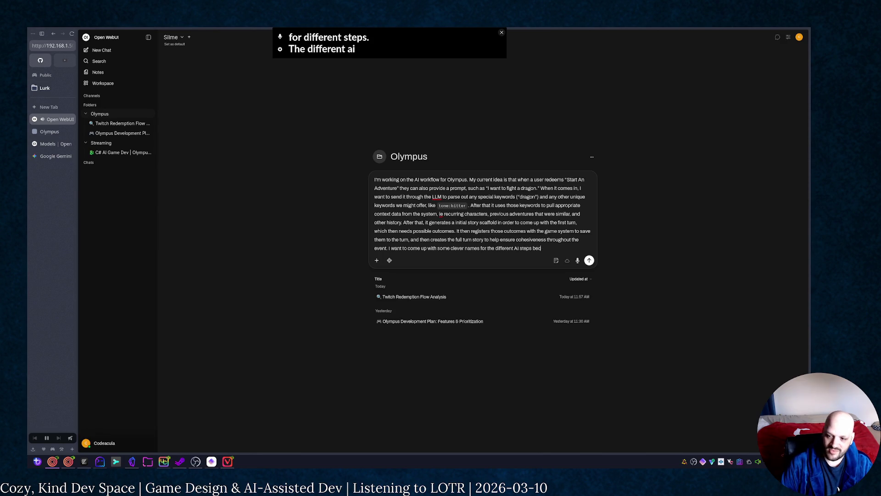
pyautogui.write("ause I'm a big")
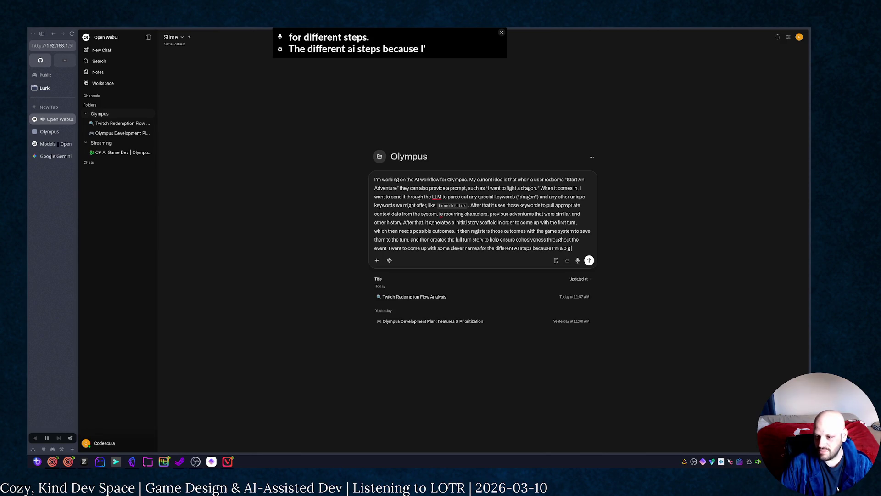
pyautogui.write(" ol' idiot and")
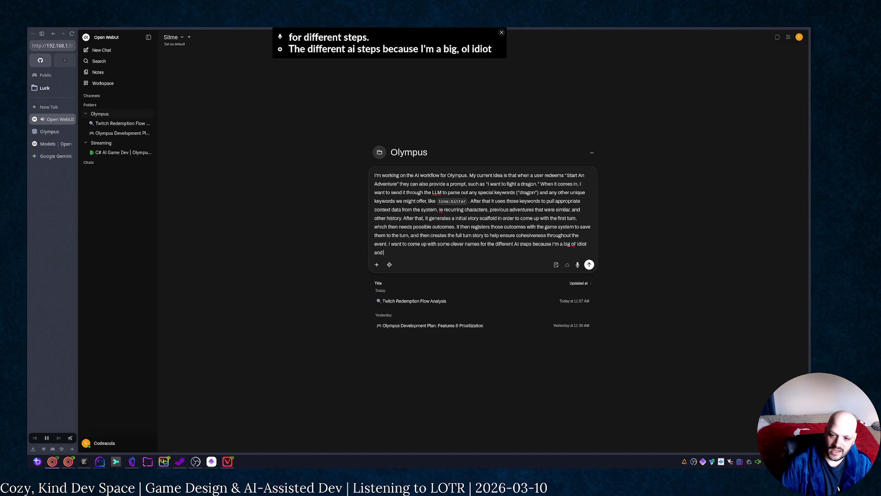
pyautogui.write(' find enjoyme')
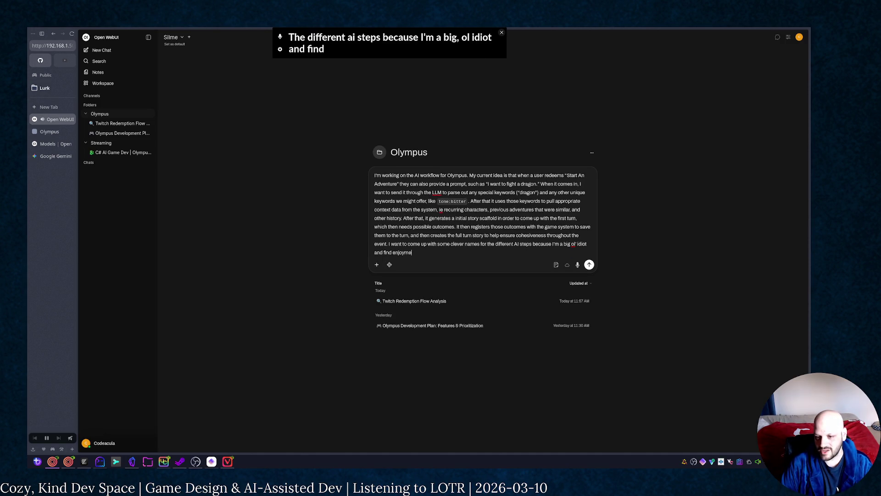
pyautogui.write('nt in things like th')
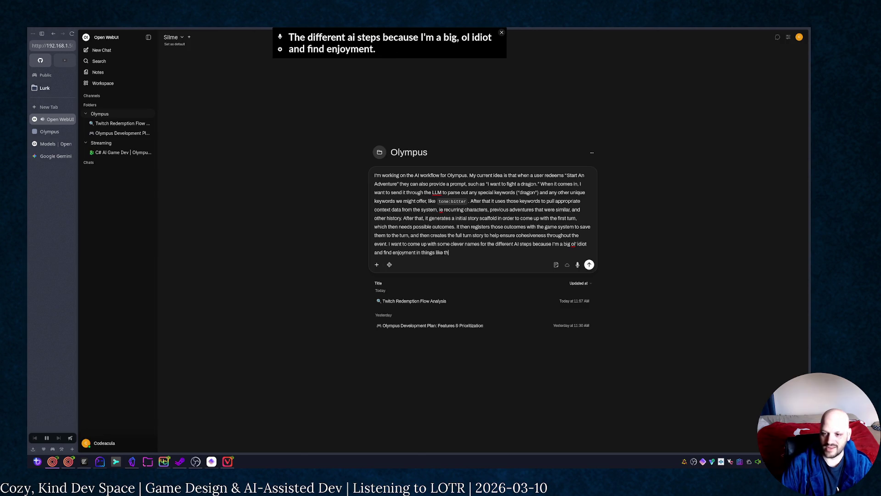
pyautogui.write('at. ')
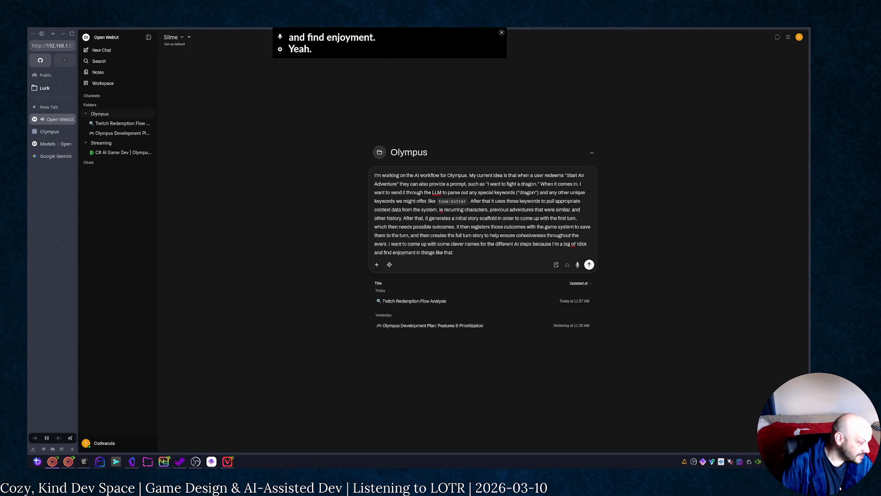
pyautogui.write('For ins')
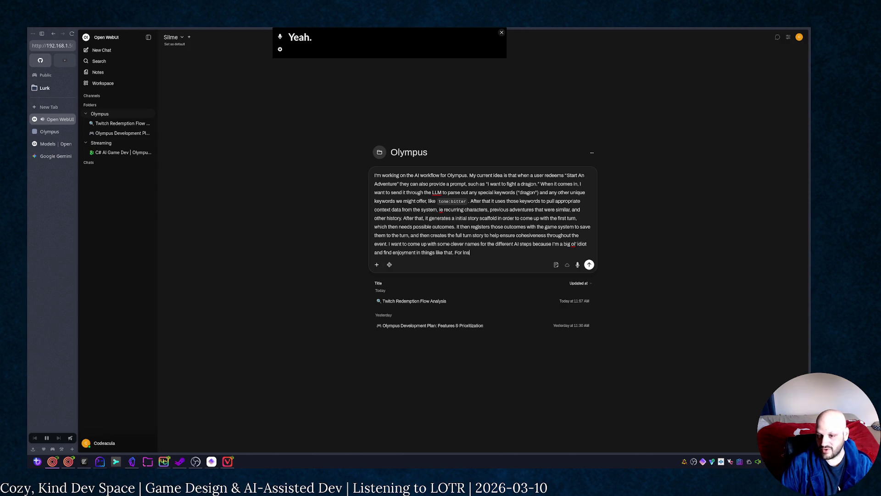
pyautogui.write('tance, I would li')
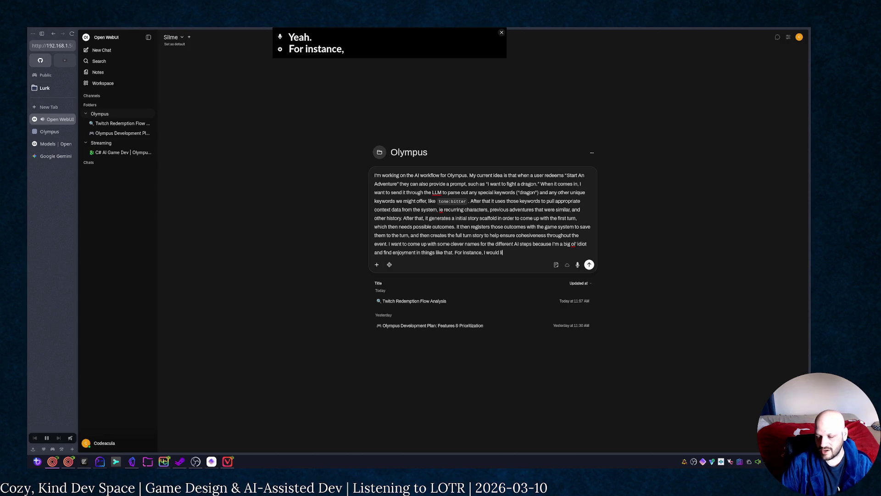
pyautogui.write('ke to come up with')
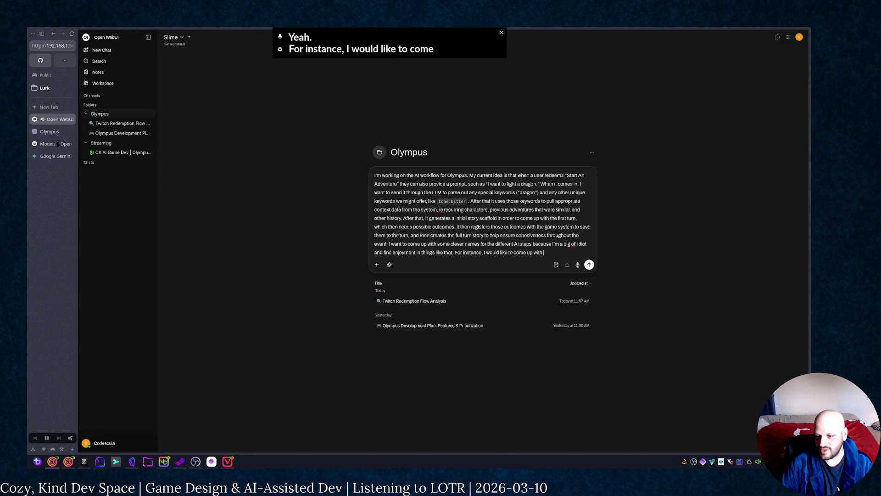
pyautogui.write(' a neme for the')
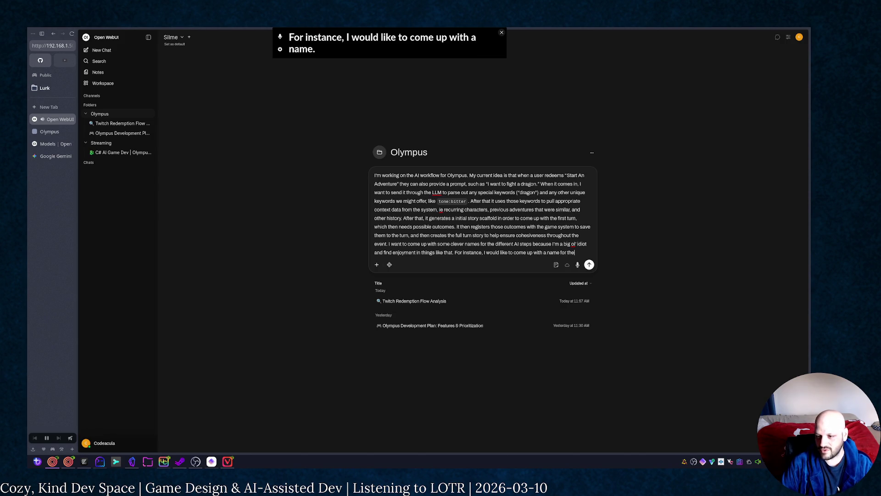
pyautogui.write(' keyword find')
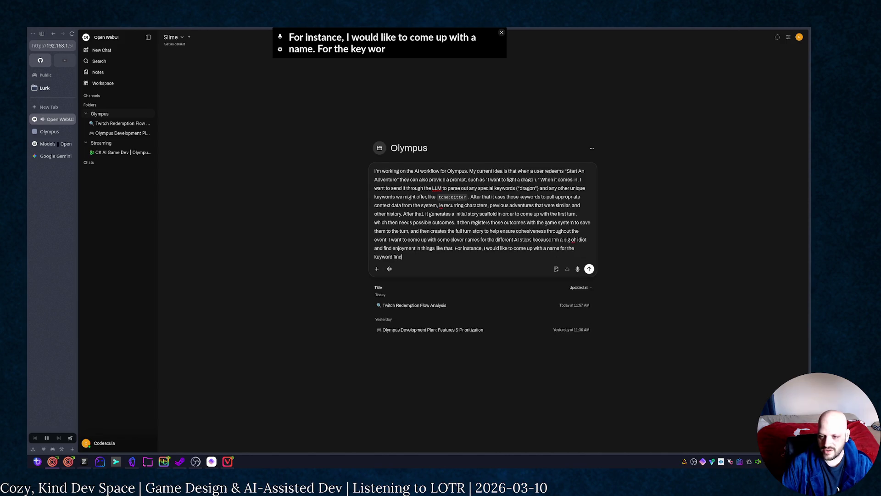
pyautogui.write('ing step.')
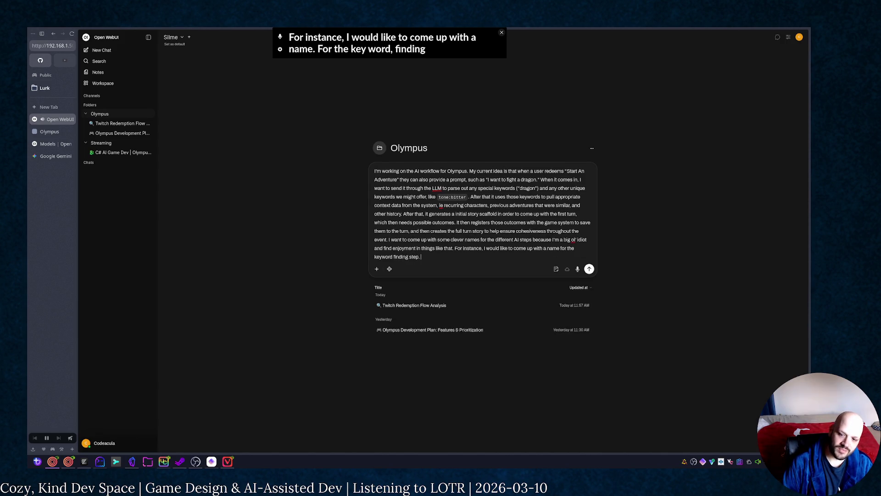
pyautogui.write('Right now,')
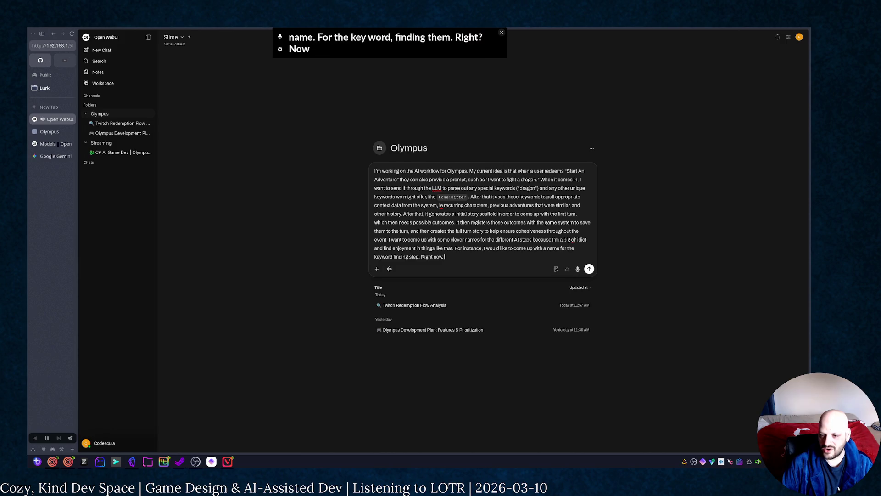
pyautogui.write('a')
pyautogui.write('is "')
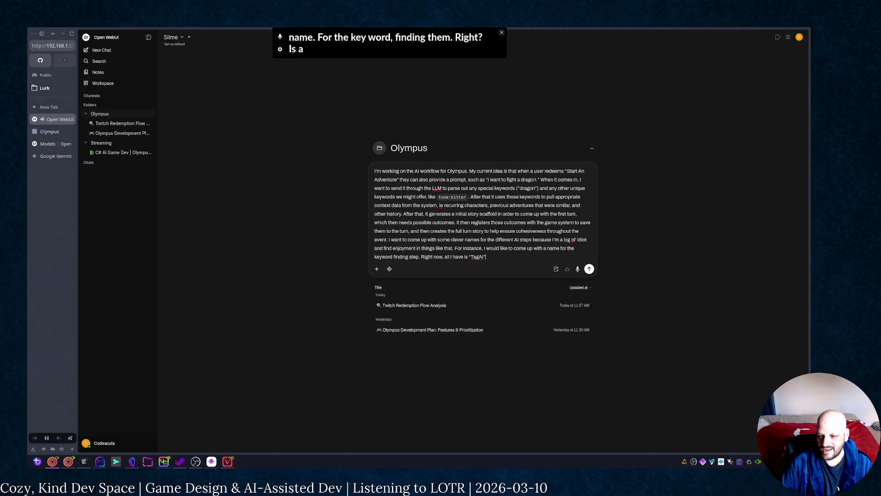
pyautogui.write("That's pre")
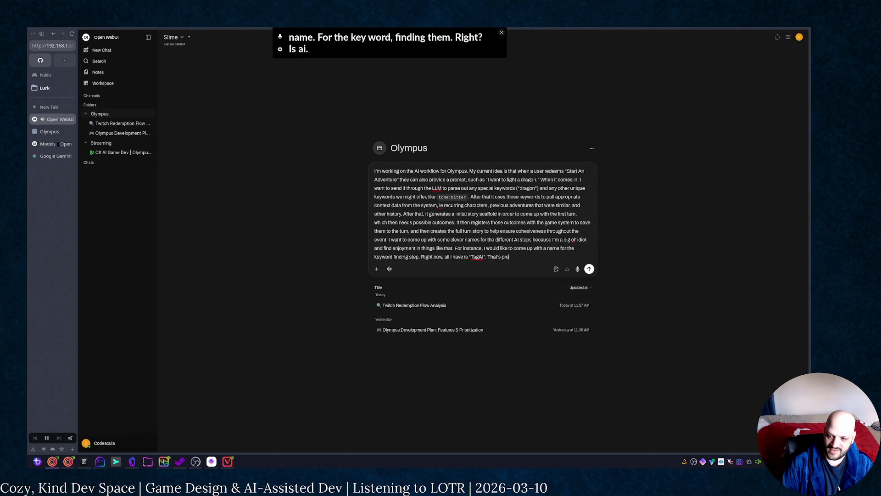
pyautogui.write('tty boring. I')
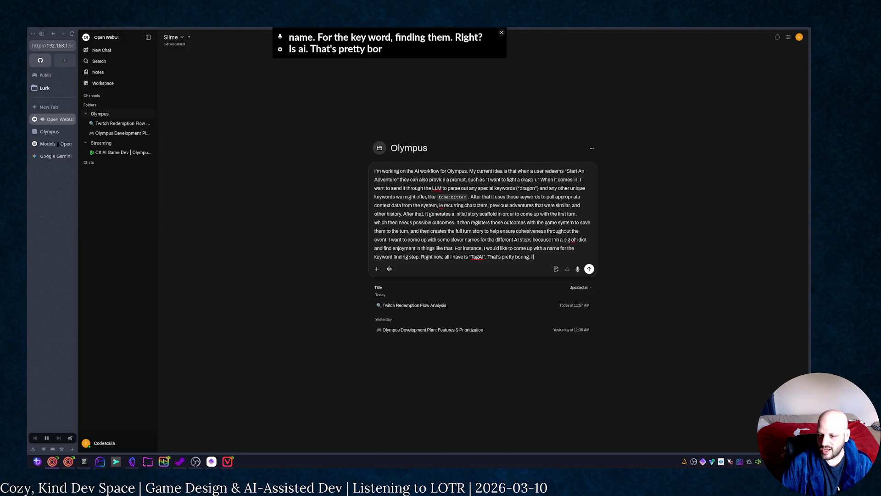
pyautogui.write(' wa')
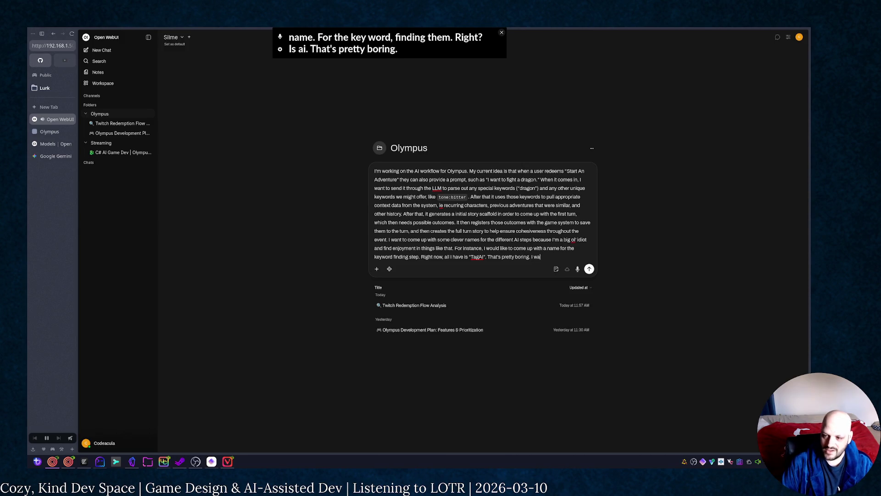
pyautogui.write('nt to com')
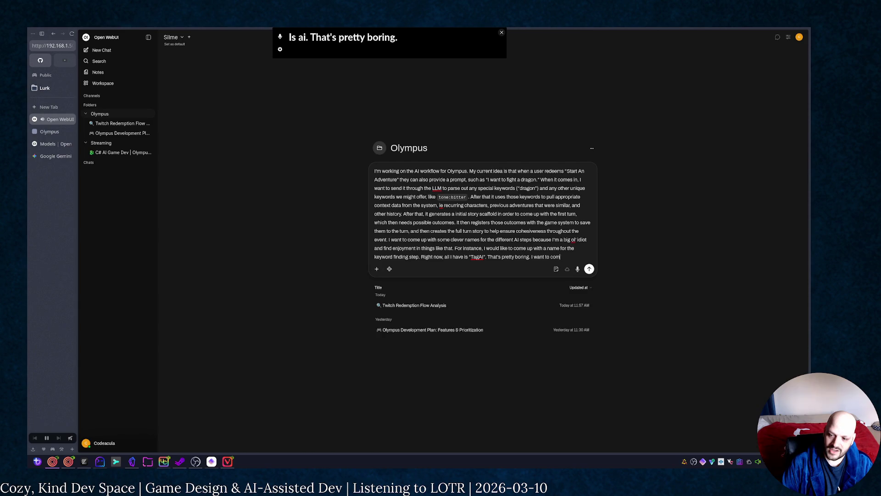
pyautogui.write("ething that's eithe")
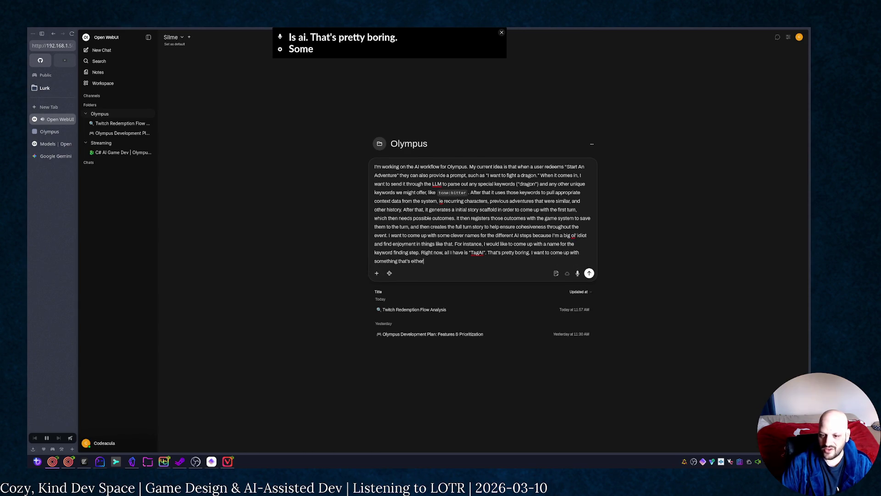
pyautogui.write(' related to')
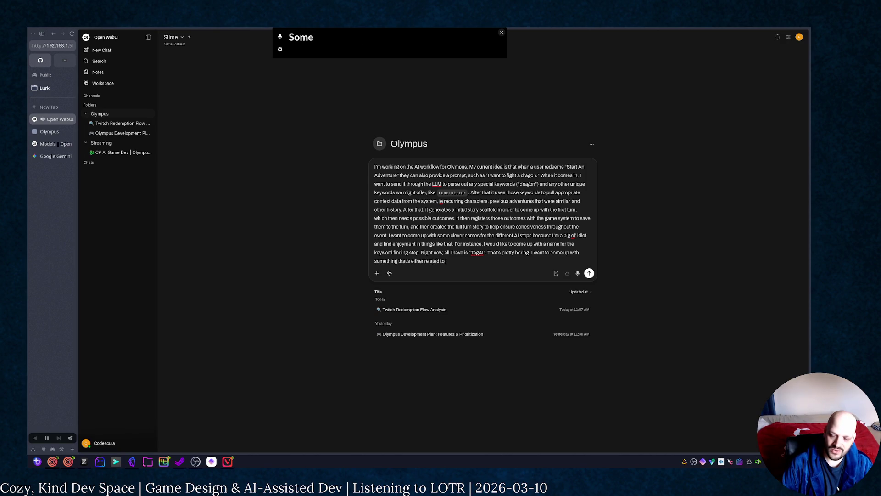
pyautogui.write(' my cat')
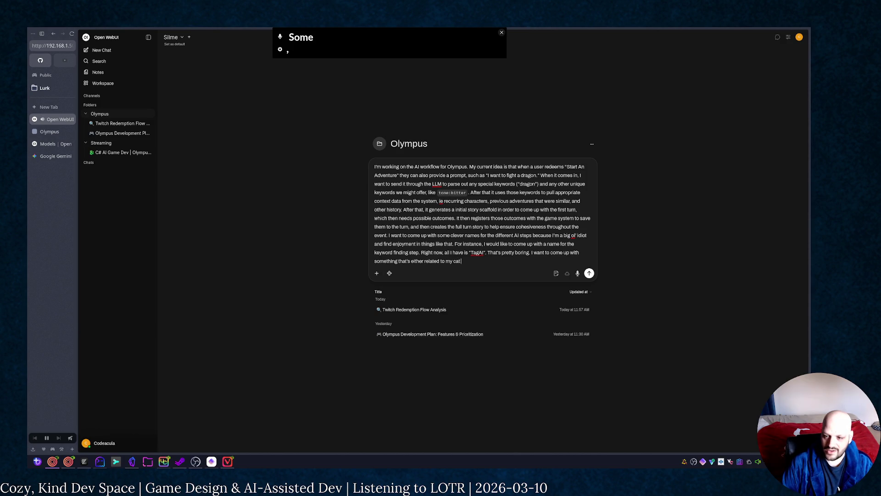
pyautogui.write(' whose name was')
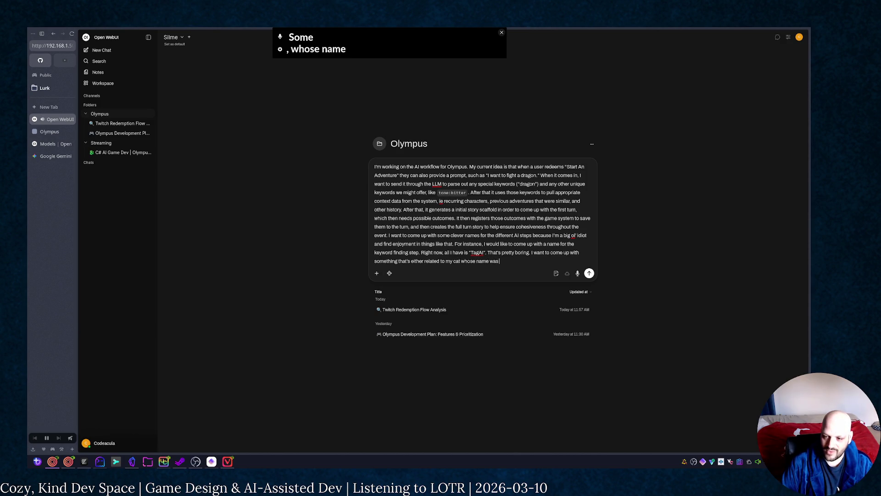
pyautogui.write(' Olympus, ')
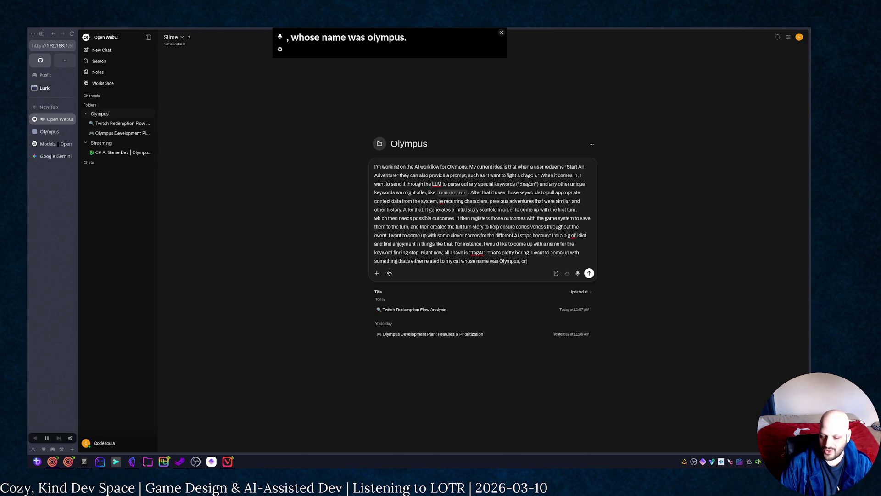
pyautogui.write('or')
pyautogui.write('methi')
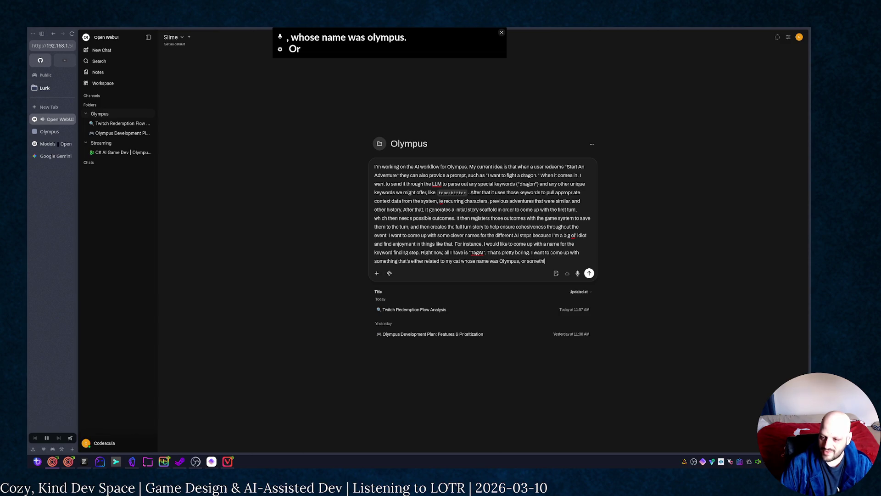
pyautogui.write('Li')
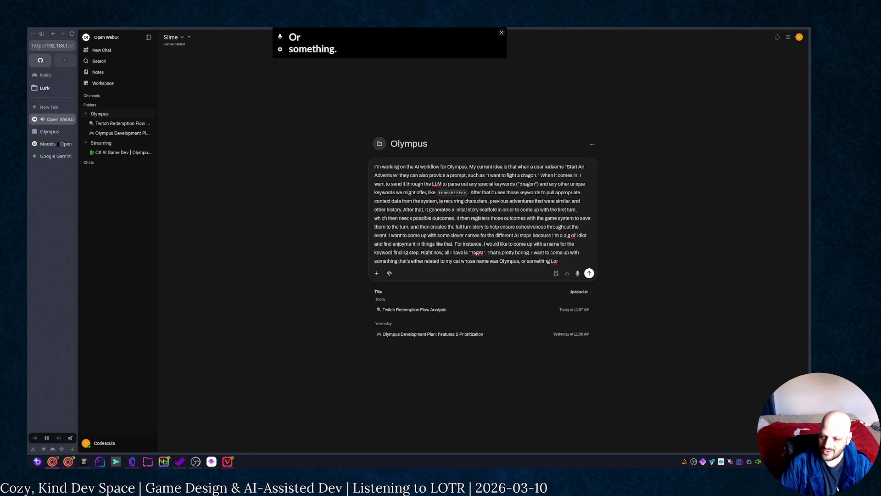
pyautogui.write('of the Rings')
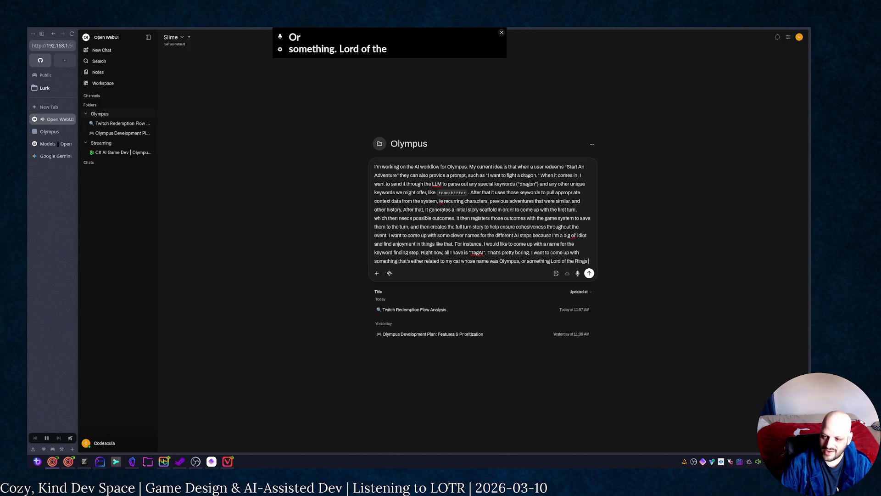
pyautogui.write(' related. ')
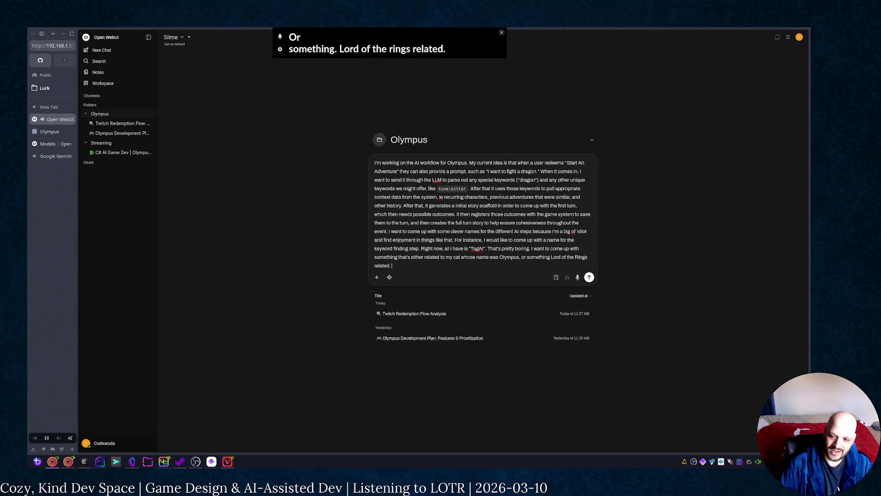
pyautogui.write('e me g')
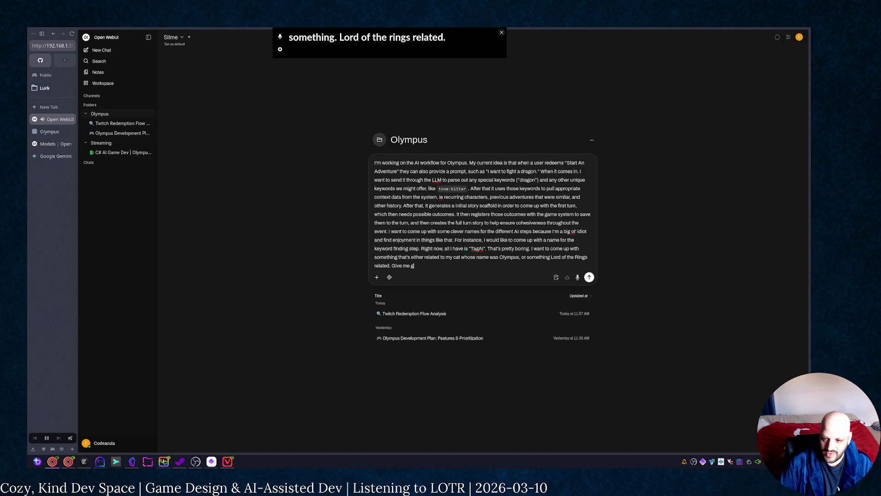
pyautogui.write('some suggestions')
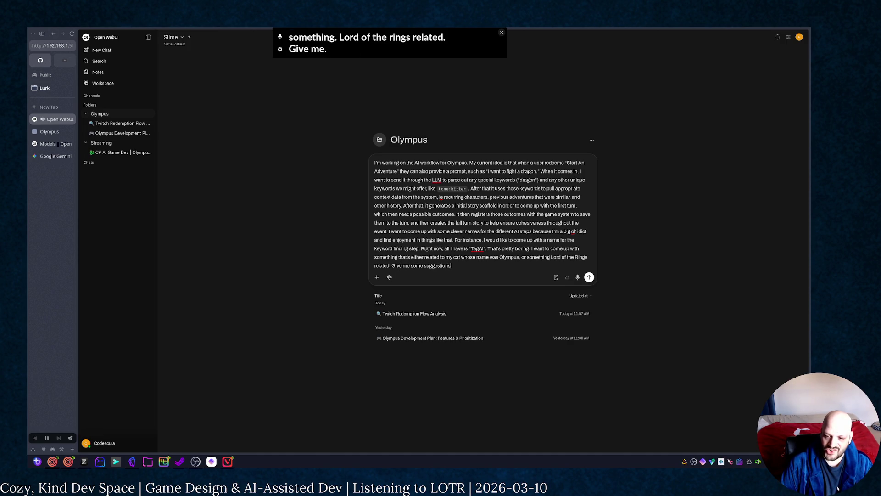
# Step: Send the finished prompt asking for name suggestions tied to the cat Olympus or Lord of the Rings
pyautogui.hotkey('ctrl', 'a')
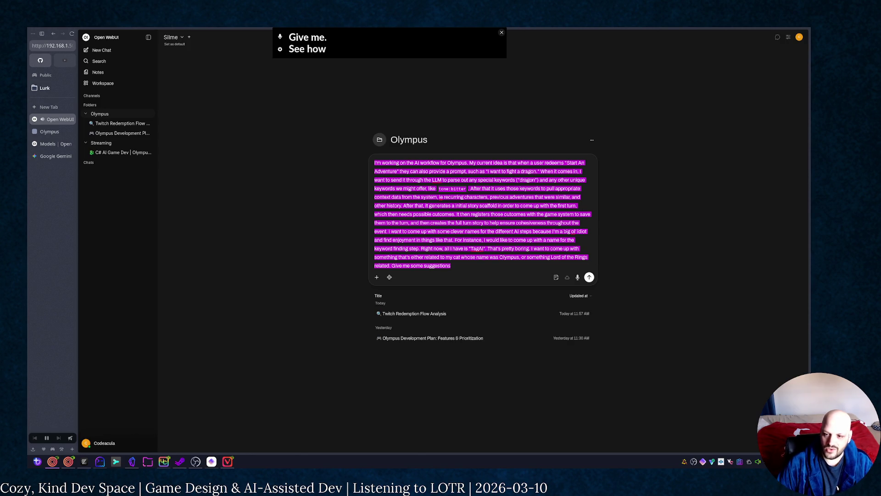
pyautogui.click(590, 277)
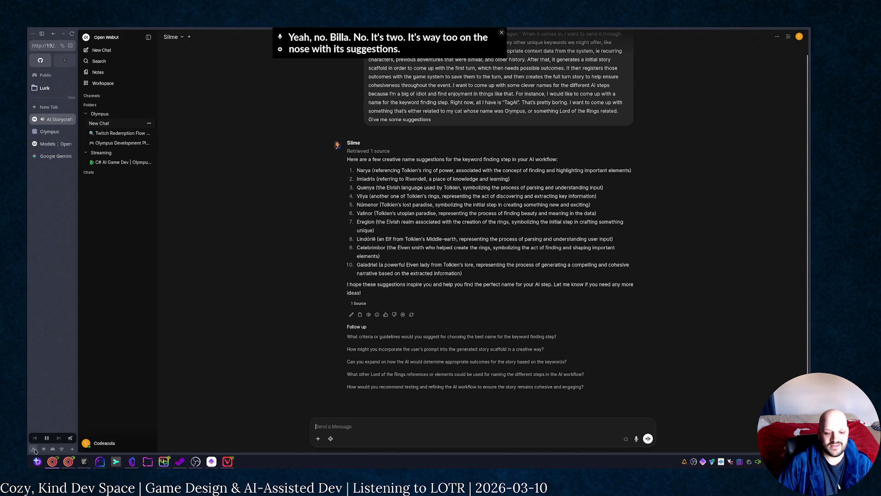
# Step: Go to claude.ai in a new browser tab after reading the Tolkien-inspired name list
pyautogui.click(45, 106)
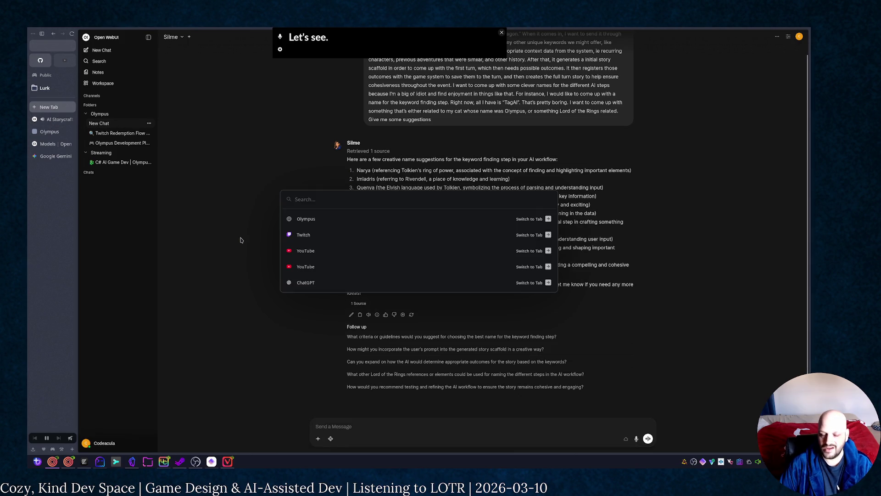
pyautogui.write('claude.ai/')
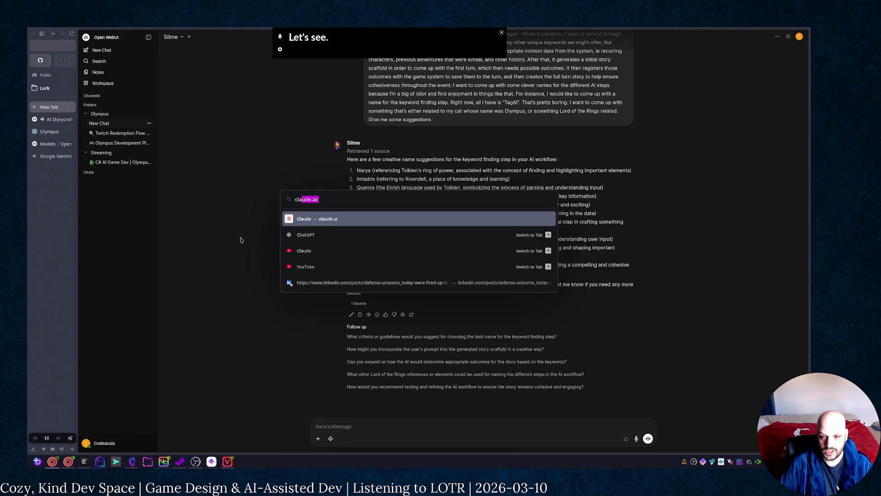
pyautogui.press('Return')
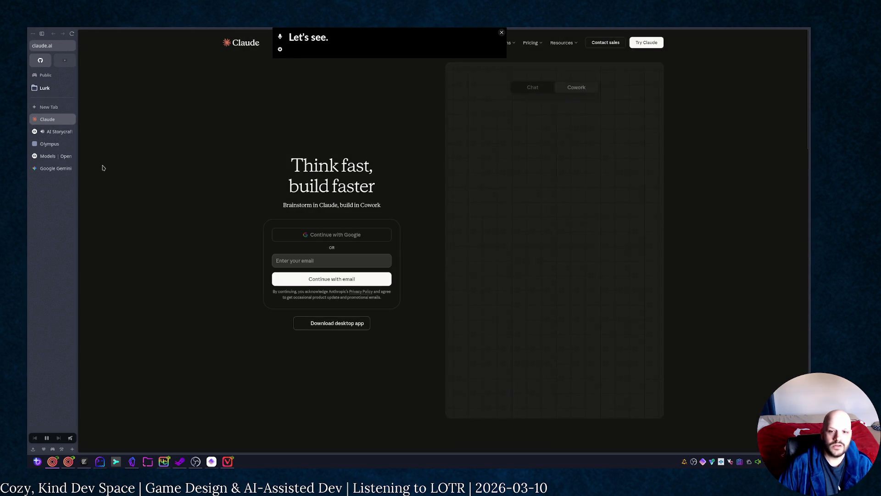
# Step: Check the lurked Twitch stream in the Lurk folder and return to the Claude sign-in page
pyautogui.click(50, 87)
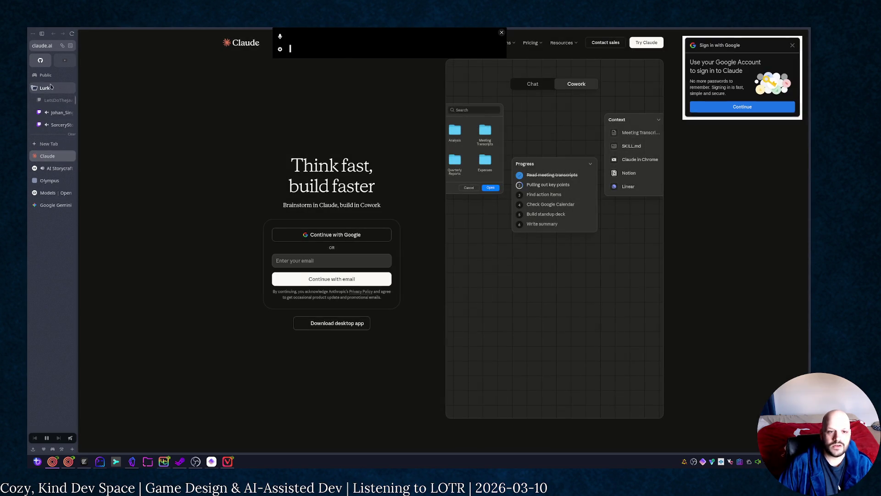
pyautogui.click(55, 113)
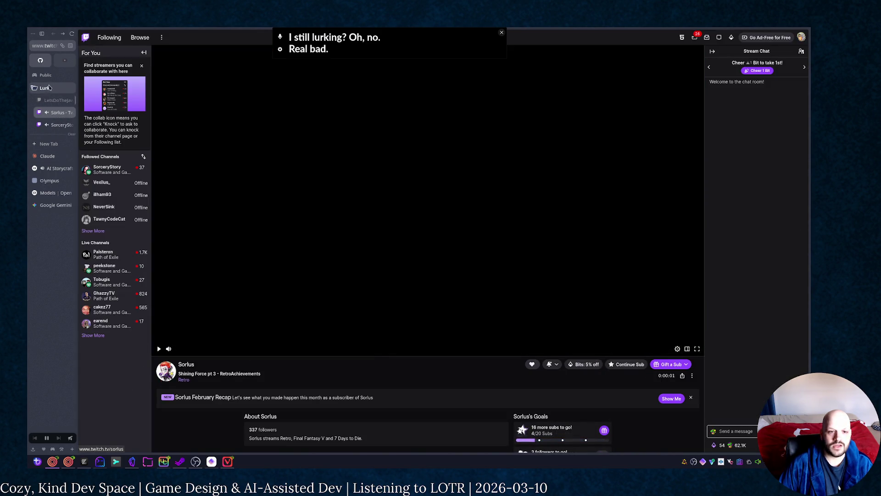
pyautogui.click(44, 88)
pyautogui.click(55, 131)
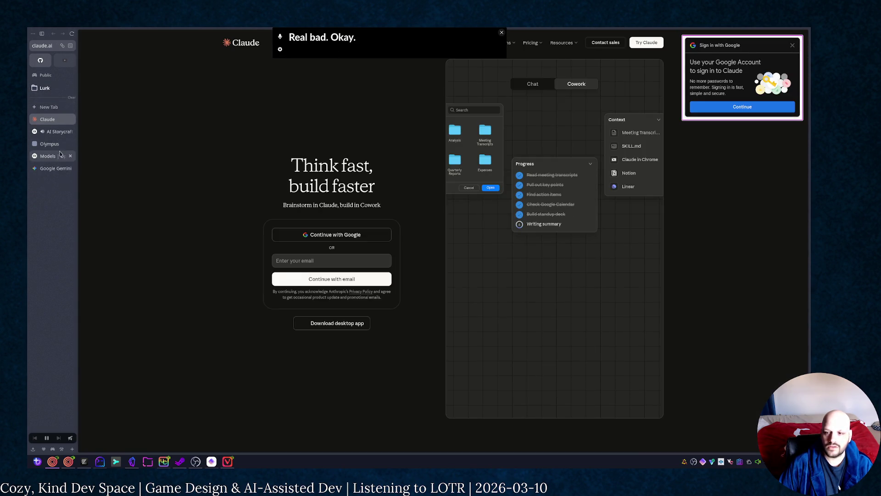
# Step: Dismiss the Google sign-in prompt and start entering an email address
pyautogui.click(790, 45)
pyautogui.click(308, 280)
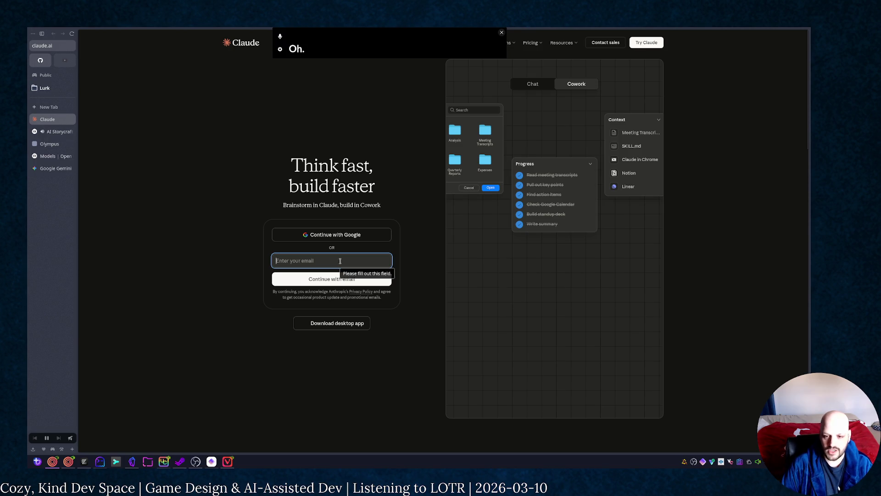
pyautogui.write('cod')
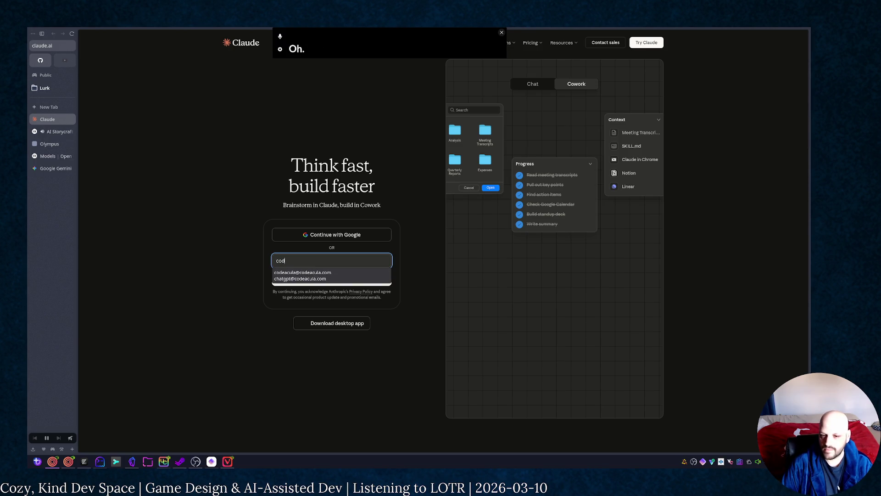
pyautogui.write('eacula')
# Step: Submit the autofilled email address so Claude sends a sign-in link
pyautogui.press('Down')
pyautogui.press('Return')
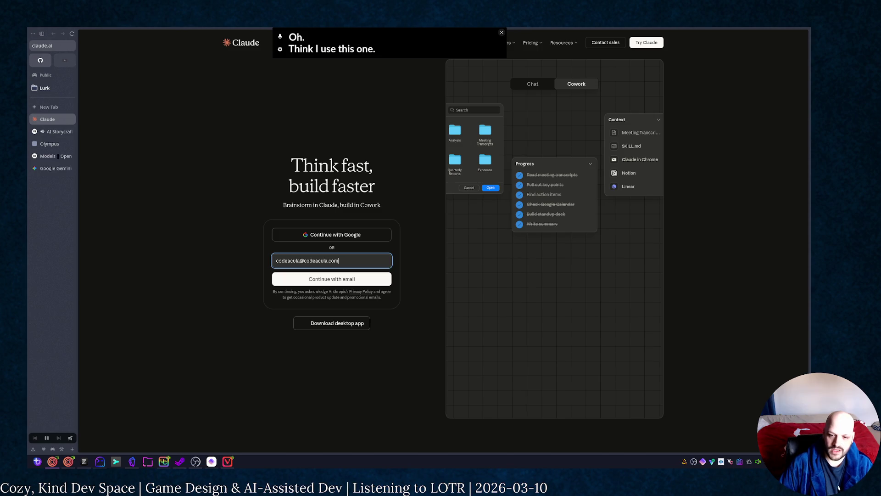
pyautogui.press('Return')
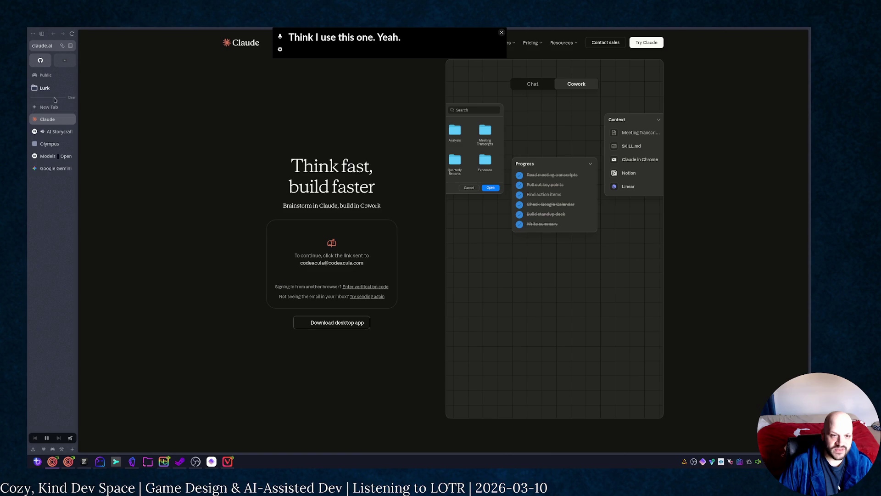
pyautogui.rightClick(56, 98)
# Step: Rename the new tab folder to 'AI'
pyautogui.click(64, 112)
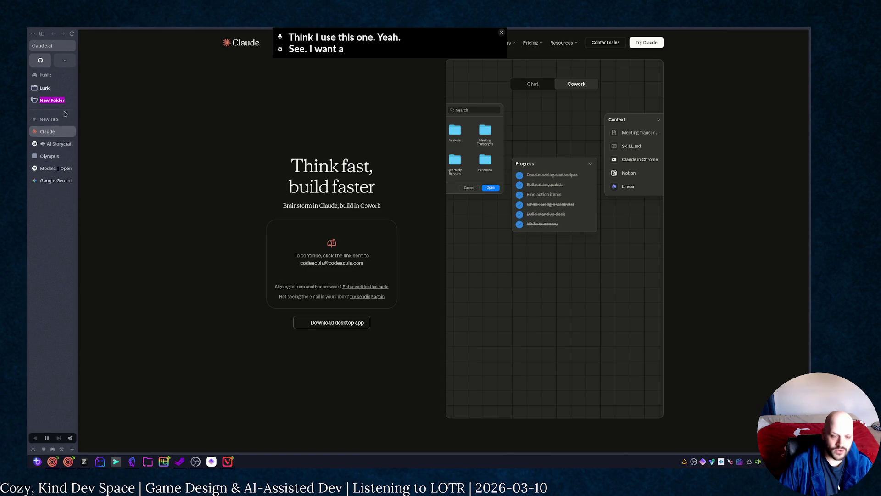
pyautogui.write('AI')
pyautogui.press('Return')
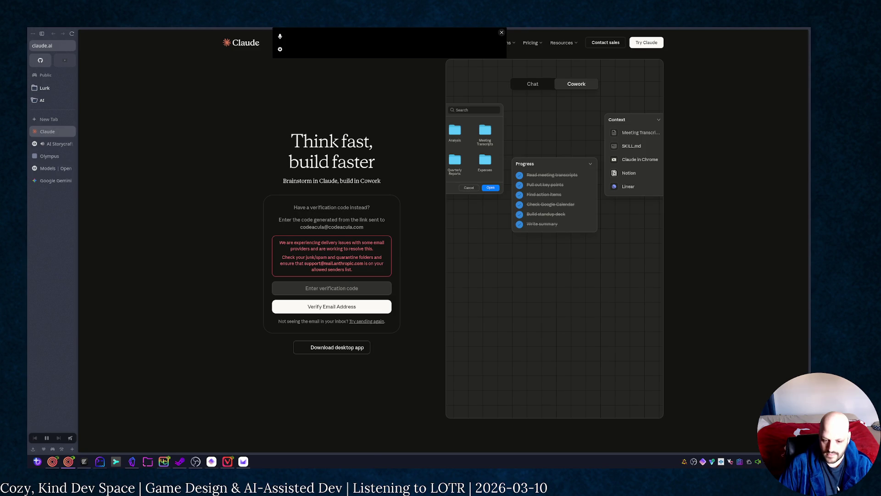
# Step: Load the pasted magic sign-in link in a new tab and close the duplicate Claude tab
pyautogui.click(54, 121)
pyautogui.hotkey('ctrl', 'v')
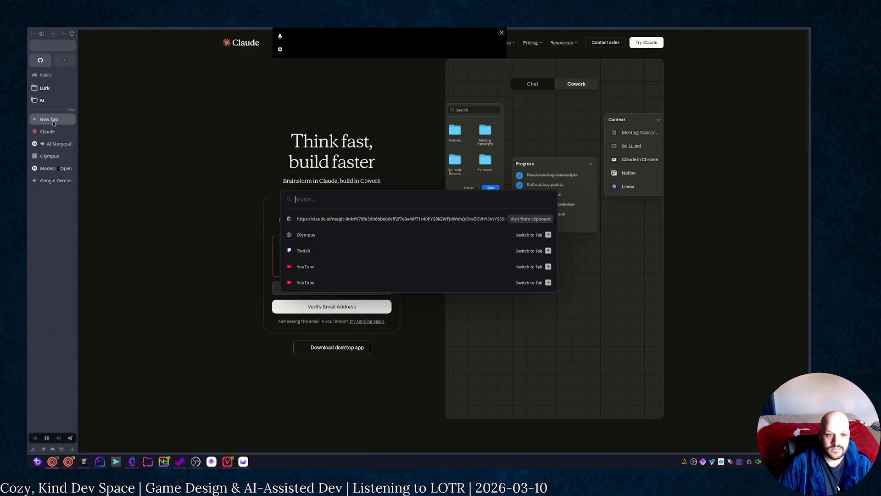
pyautogui.press('Return')
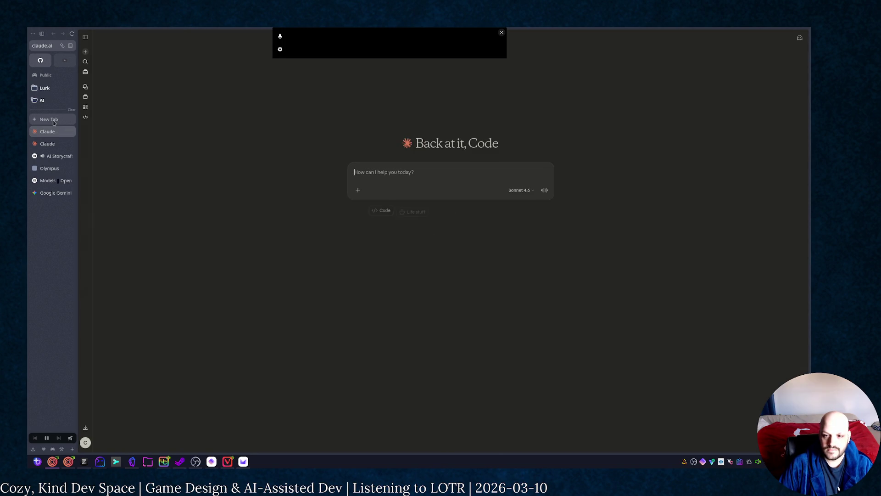
pyautogui.click(71, 143)
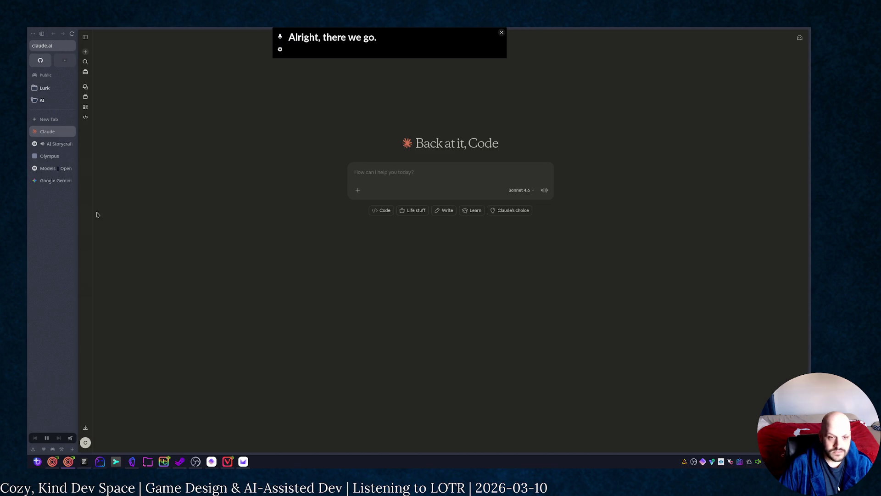
# Step: Move the Claude tab into the AI folder and copy the naming prompt from the AI Storycraft chat
pyautogui.moveTo(38, 130); pyautogui.dragTo(46, 99)
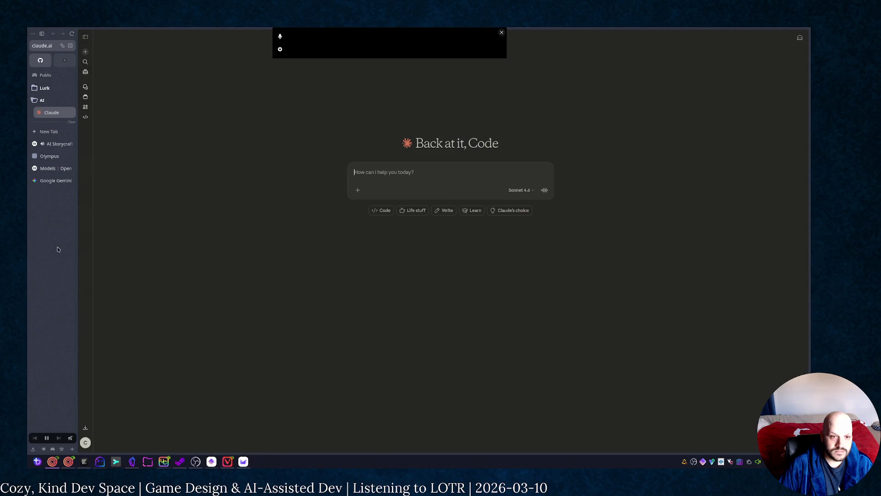
pyautogui.click(46, 145)
pyautogui.moveTo(438, 149)
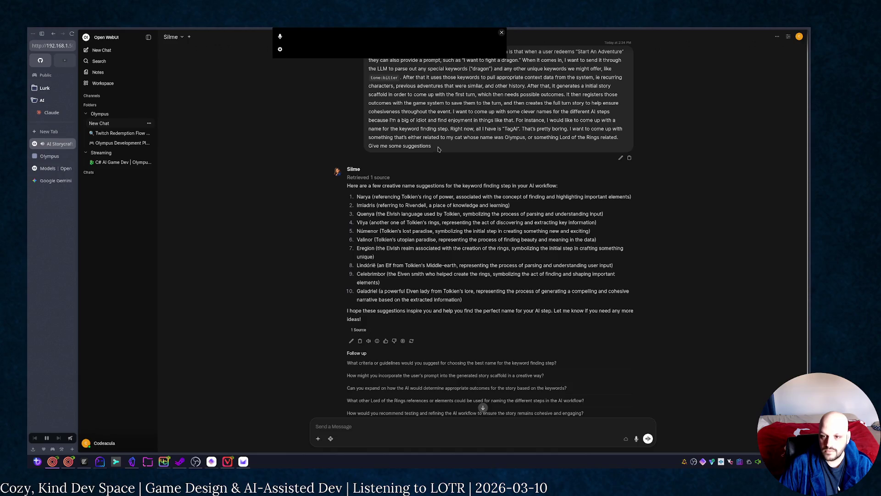
pyautogui.click(629, 160)
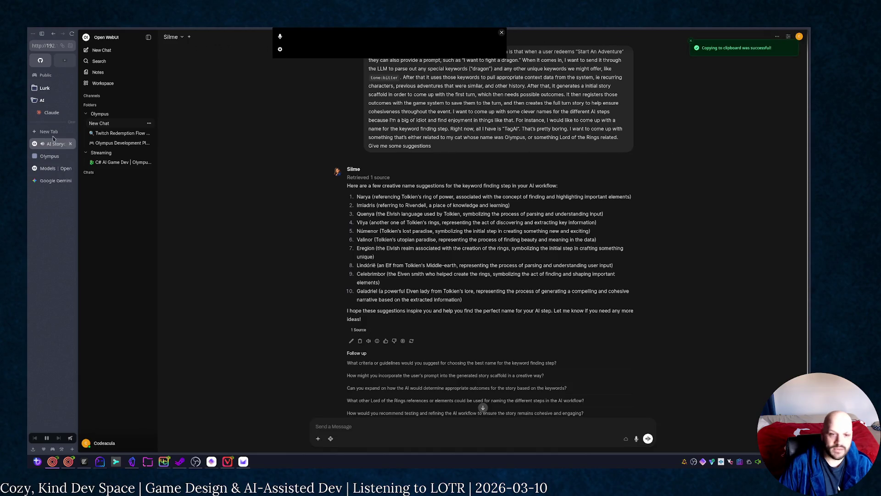
pyautogui.hotkey('ctrl', 'Tab')
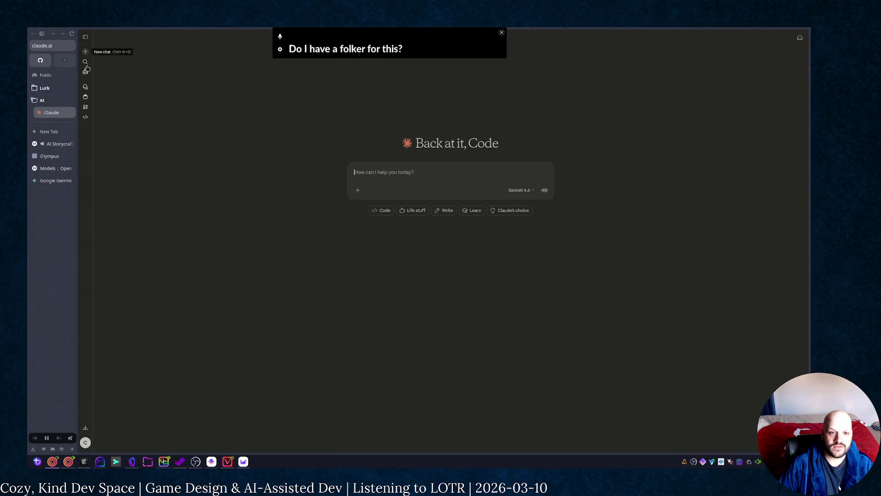
# Step: Start a fresh Claude chat, try Haiku 4.5 and paste the naming prompt, then discard it
pyautogui.click(85, 101)
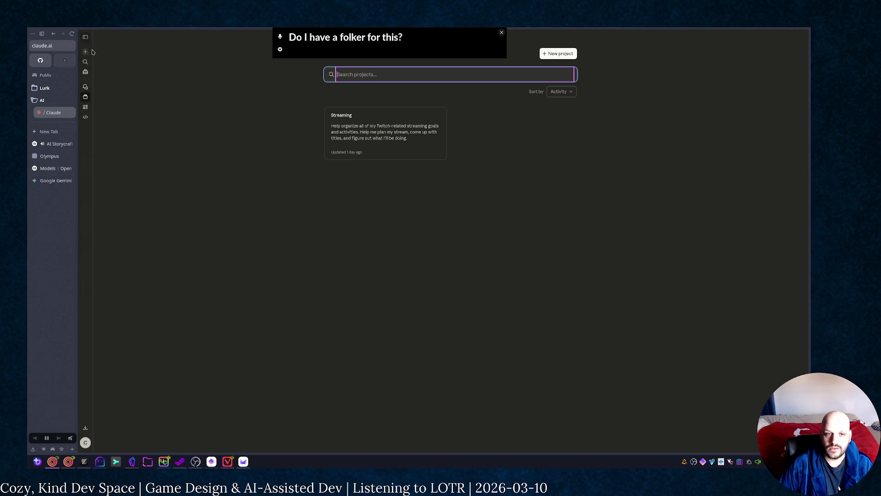
pyautogui.click(86, 61)
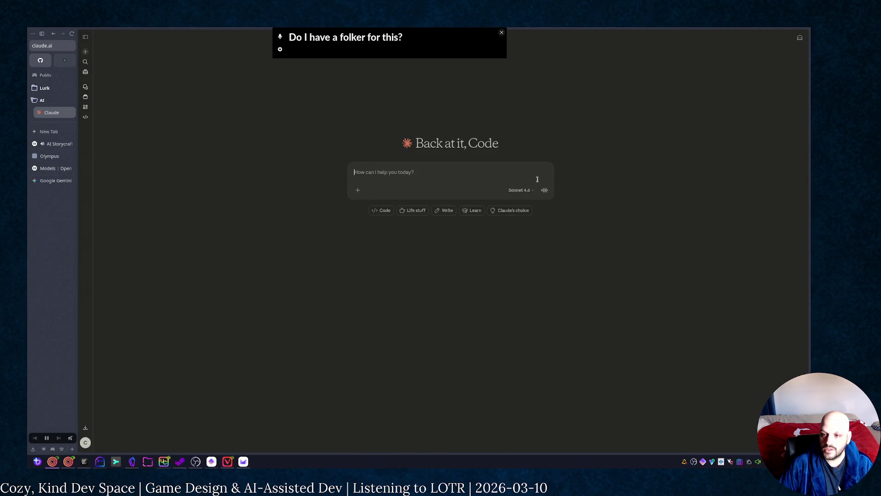
pyautogui.click(532, 190)
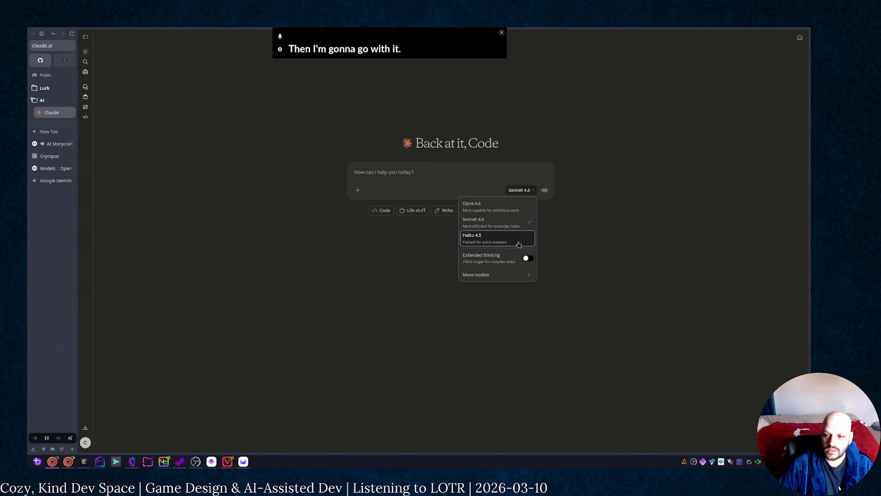
pyautogui.click(517, 244)
pyautogui.click(401, 173)
pyautogui.hotkey('ctrl', 'v')
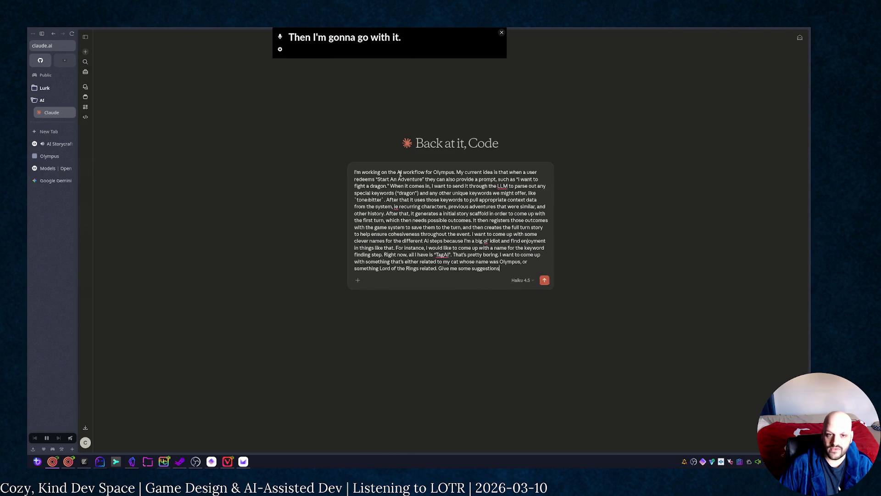
pyautogui.press('Return')
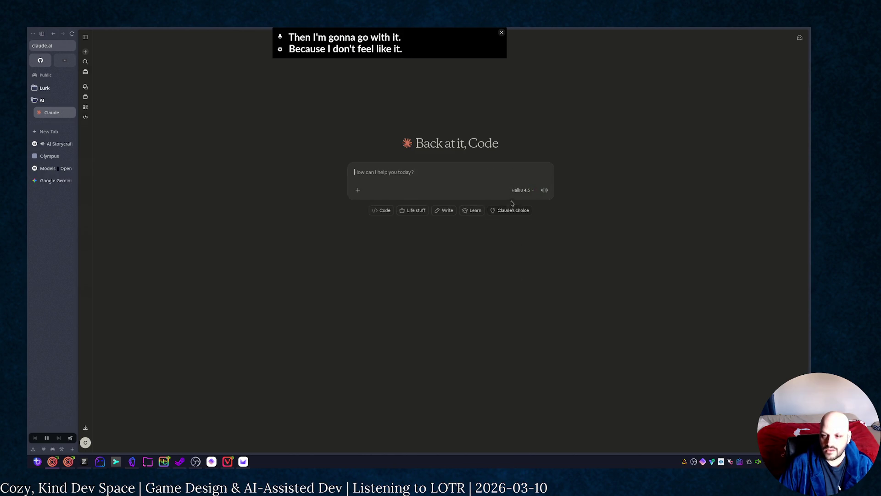
# Step: Switch back to Sonnet 4.6, send the Olympus naming prompt, and go to the Google Gemini tab
pyautogui.click(521, 190)
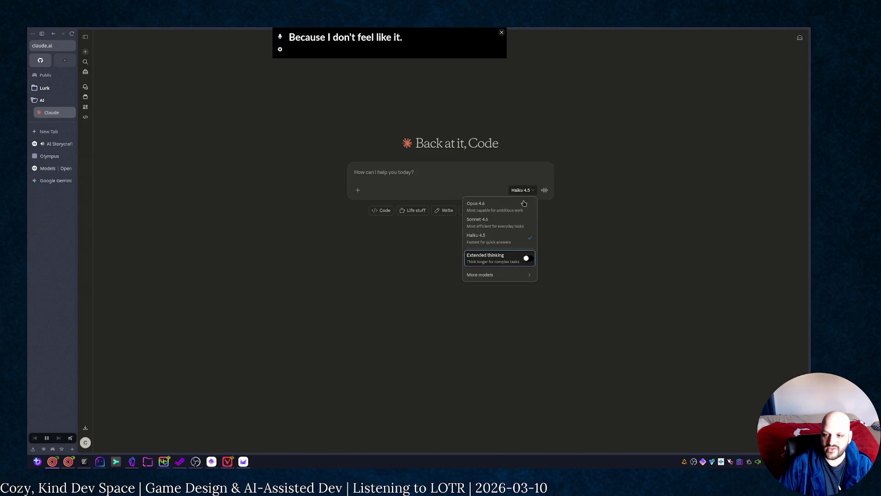
pyautogui.click(507, 221)
pyautogui.click(391, 177)
pyautogui.hotkey('ctrl', 'v')
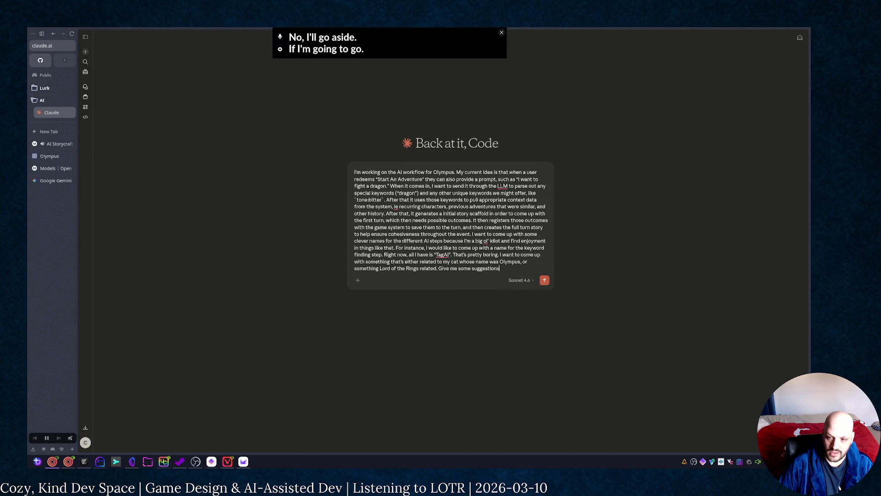
pyautogui.press('Return')
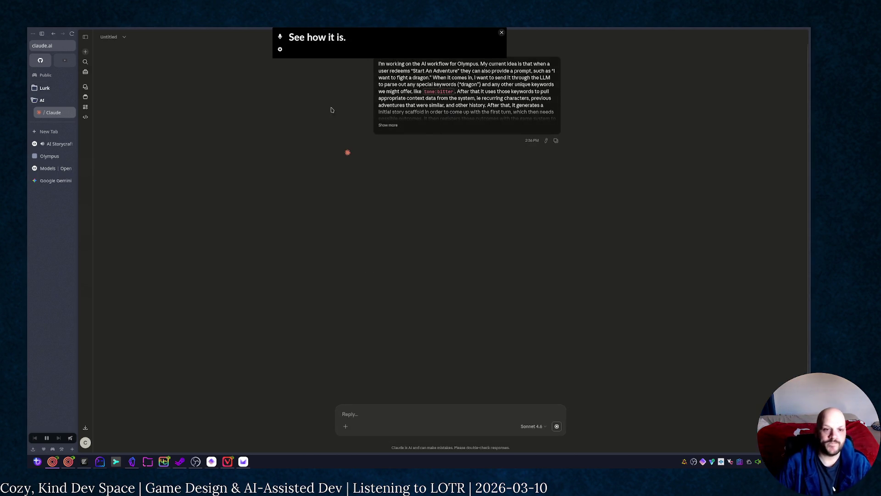
pyautogui.hotkey('ctrl', 't')
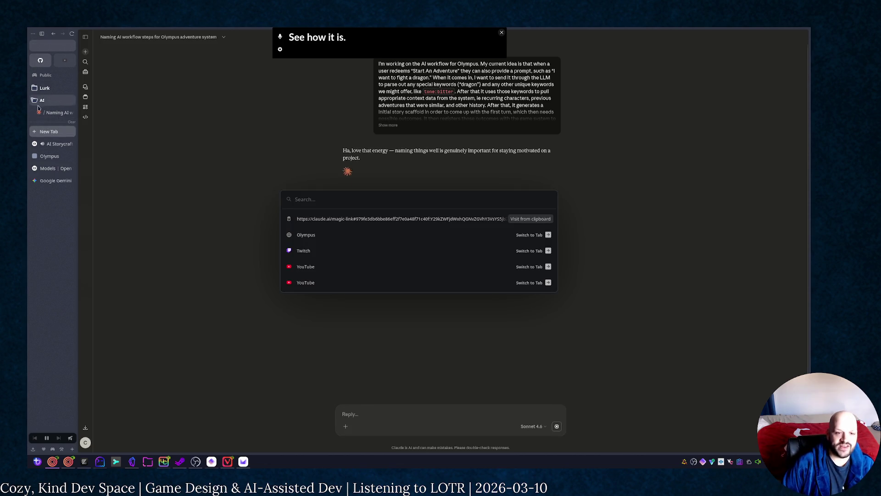
pyautogui.click(53, 167)
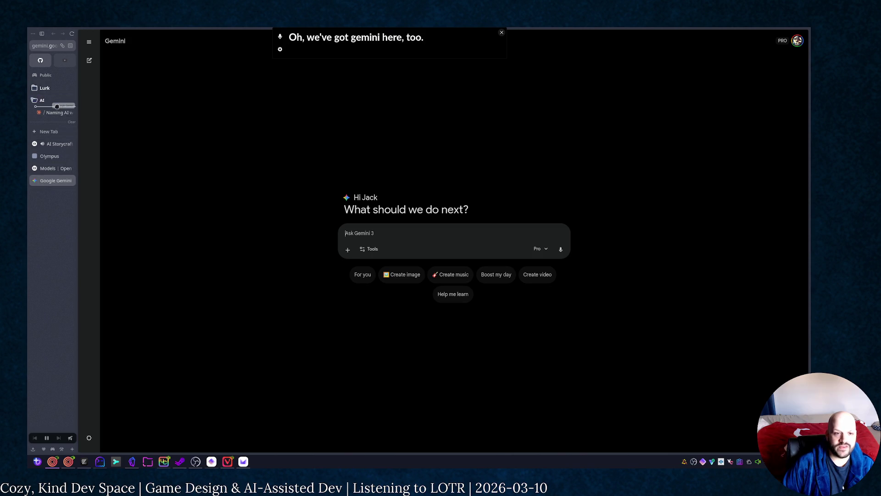
# Step: Rearrange the AI folder tabs and put Gemini and the Claude naming chat in a split view
pyautogui.moveTo(59, 111); pyautogui.dragTo(55, 110)
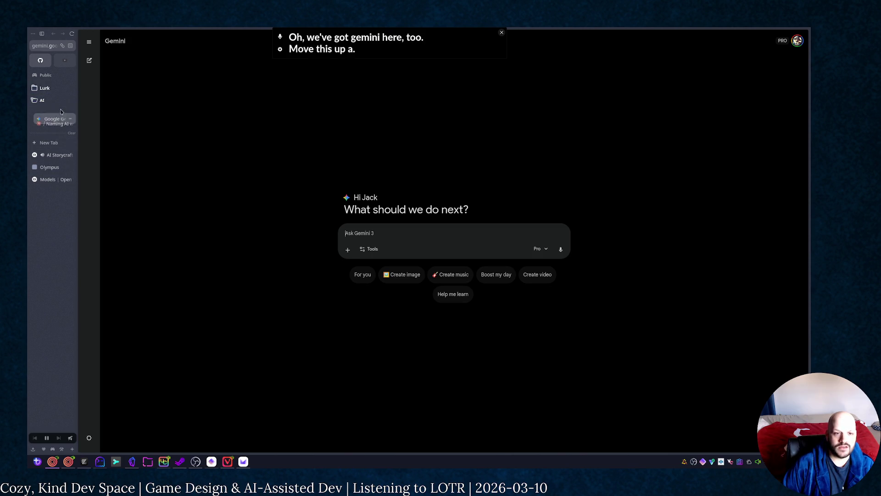
pyautogui.keyDown('shift'); pyautogui.click(54, 126); pyautogui.keyUp('shift')
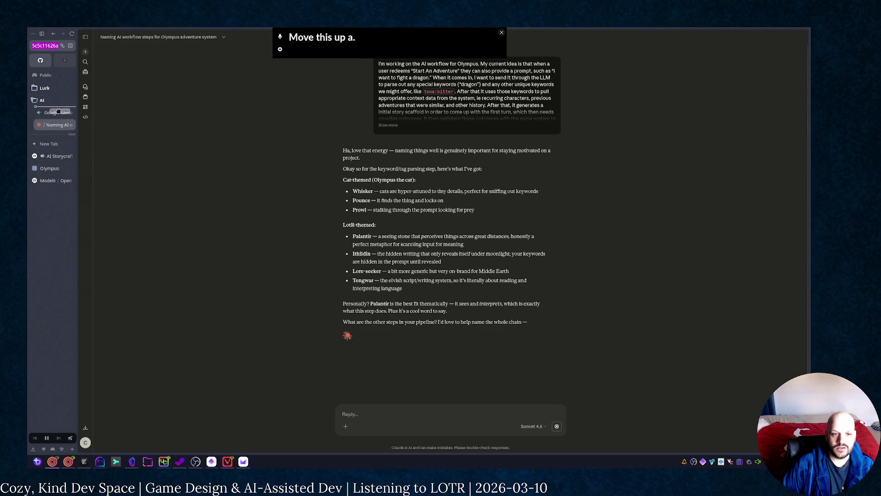
pyautogui.hotkey('ctrl', 'alt', 'v')
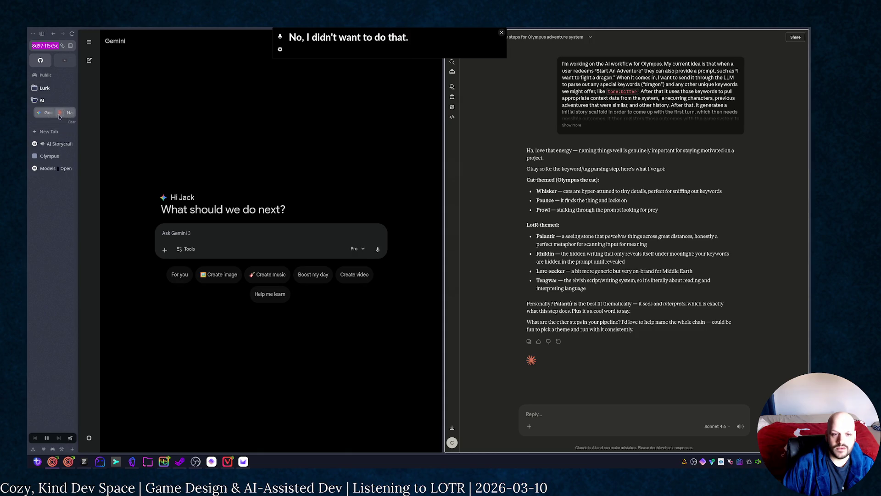
pyautogui.moveTo(59, 116); pyautogui.dragTo(51, 179)
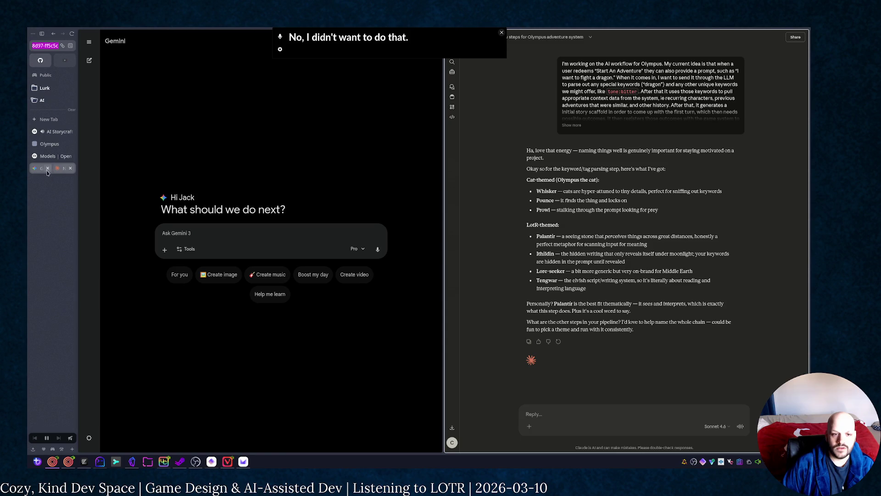
pyautogui.click(476, 116)
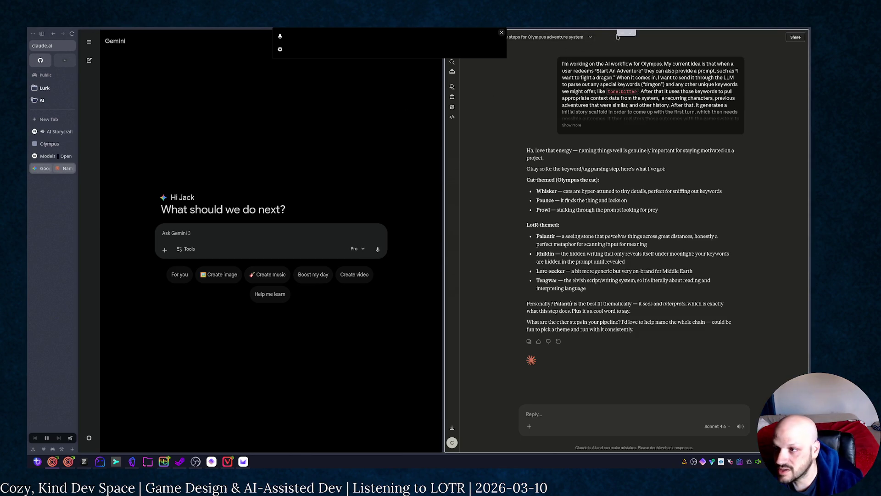
# Step: Separate the split back into tabs, file the Claude naming chat in the AI folder, and show Gemini
pyautogui.moveTo(626, 33)
pyautogui.mouseDown()
pyautogui.moveTo(103, 163)
pyautogui.moveTo(57, 102)
pyautogui.mouseUp()
pyautogui.moveTo(50, 183); pyautogui.dragTo(55, 101)
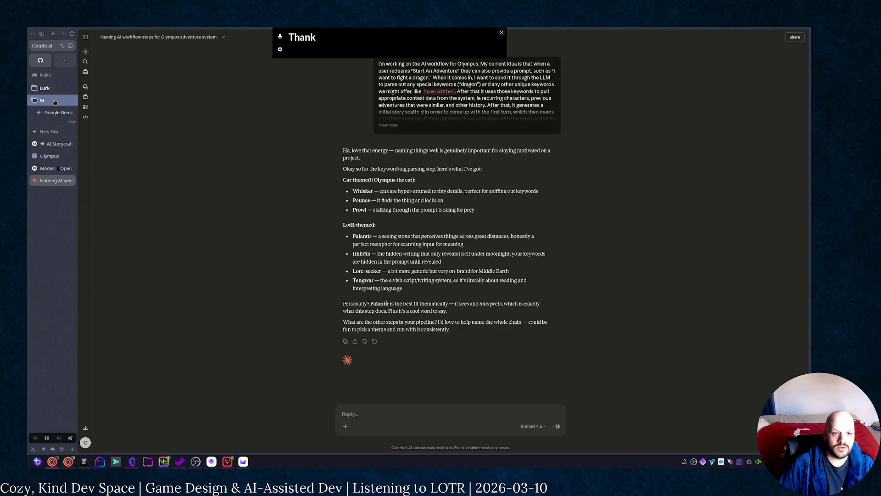
pyautogui.click(45, 125)
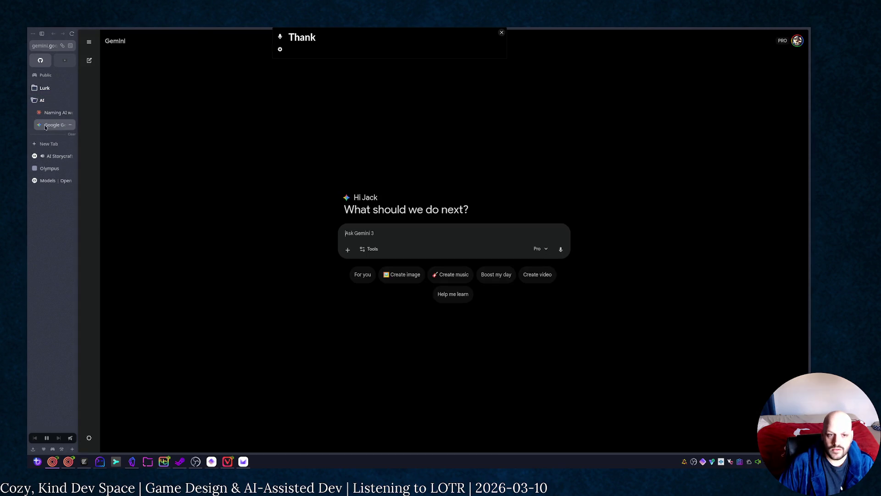
# Step: Send the Olympus naming prompt to Gemini and open chatgpt.com in a new tab
pyautogui.hotkey('ctrl', 'v')
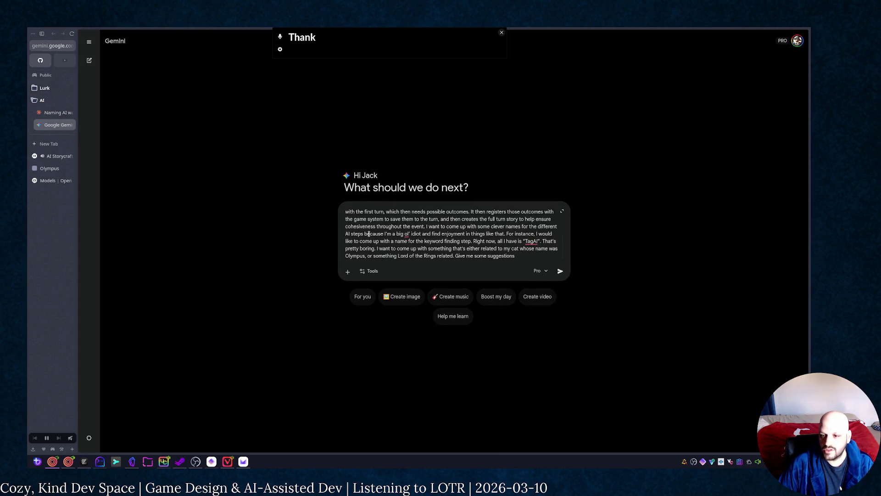
pyautogui.press('Return')
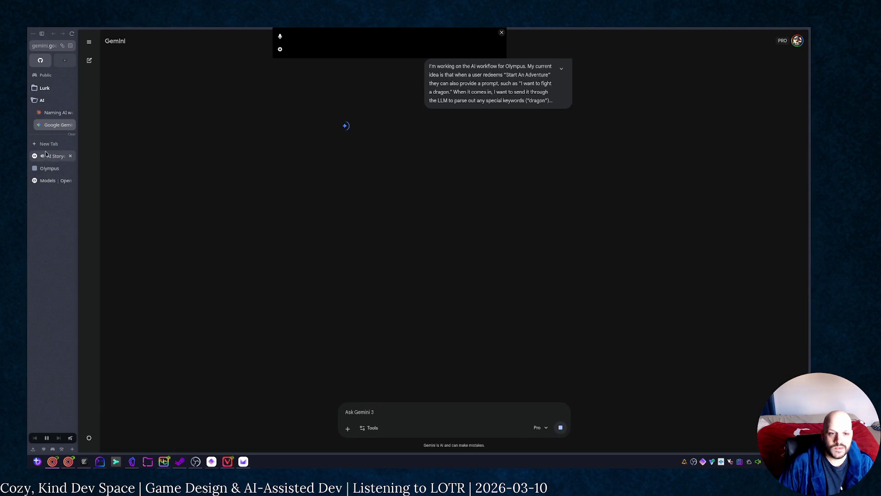
pyautogui.click(46, 143)
pyautogui.write('c')
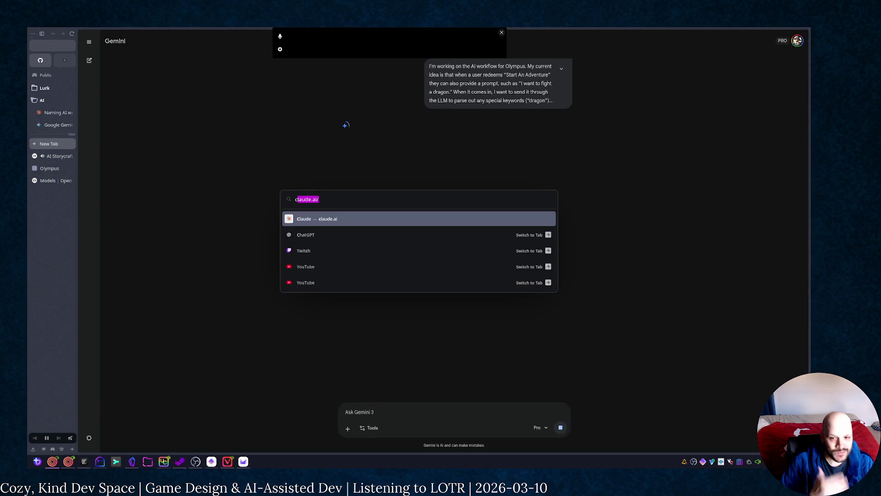
pyautogui.write('hatgp')
pyautogui.press('Return')
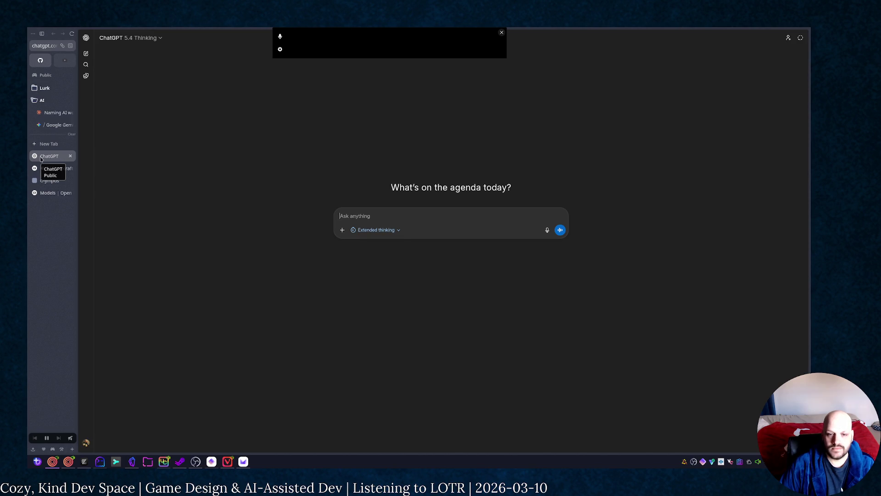
# Step: File the ChatGPT tab in the AI folder and collapse its chat history sidebar
pyautogui.moveTo(41, 158); pyautogui.dragTo(55, 124)
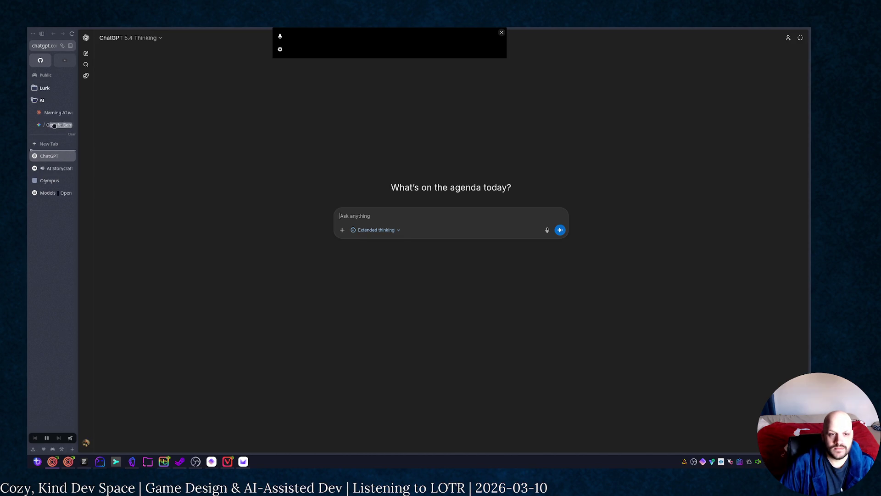
pyautogui.moveTo(55, 124); pyautogui.dragTo(54, 137)
pyautogui.click(53, 137)
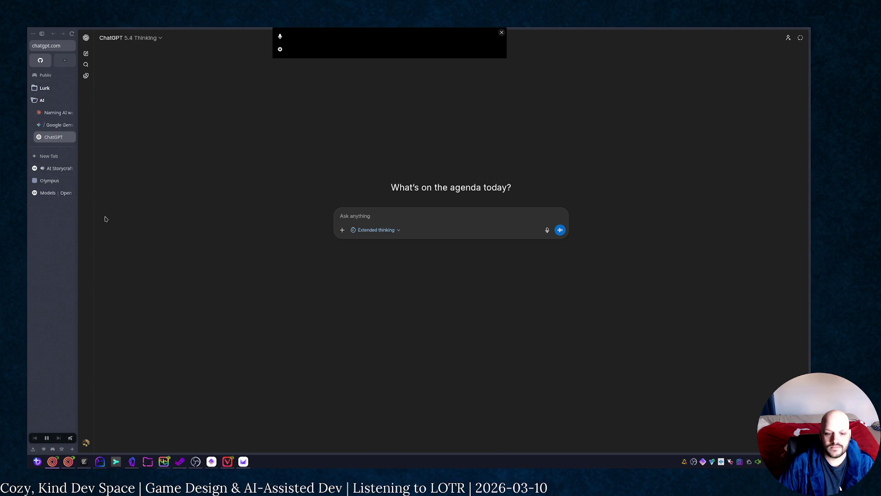
pyautogui.click(86, 37)
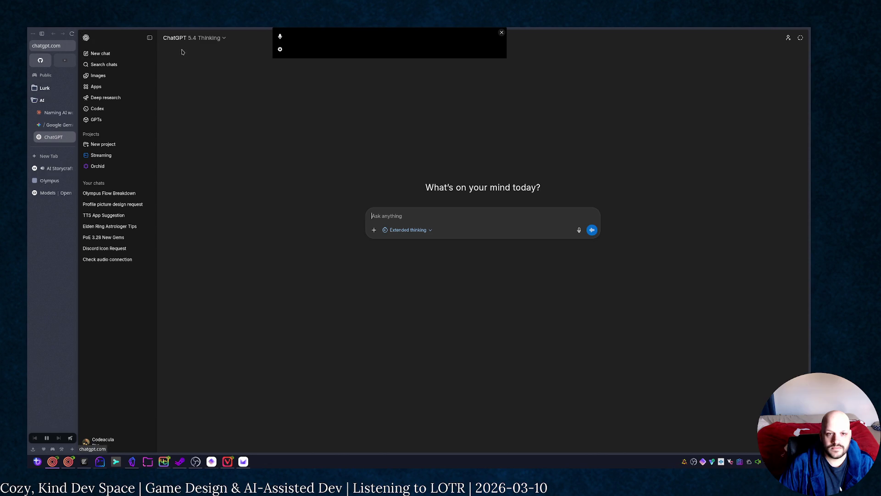
pyautogui.click(150, 37)
# Step: Send the Olympus naming prompt to ChatGPT and switch to Claude's naming conversation
pyautogui.hotkey('ctrl', 'v')
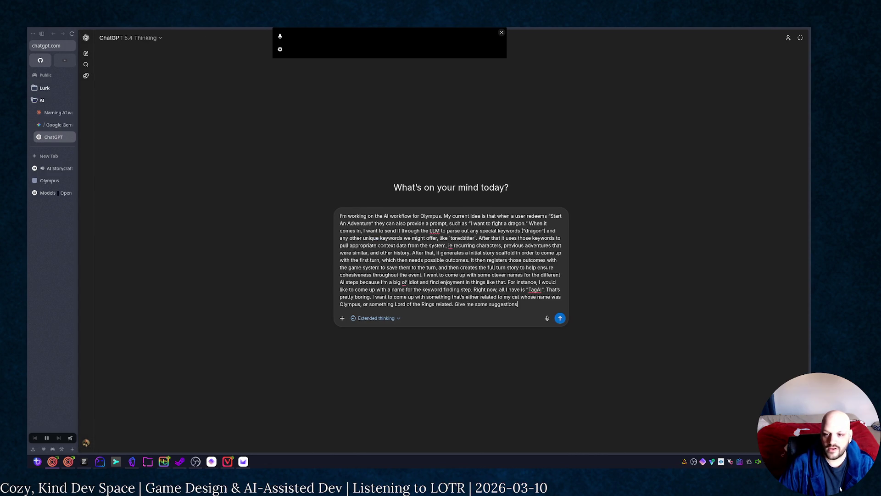
pyautogui.press('Return')
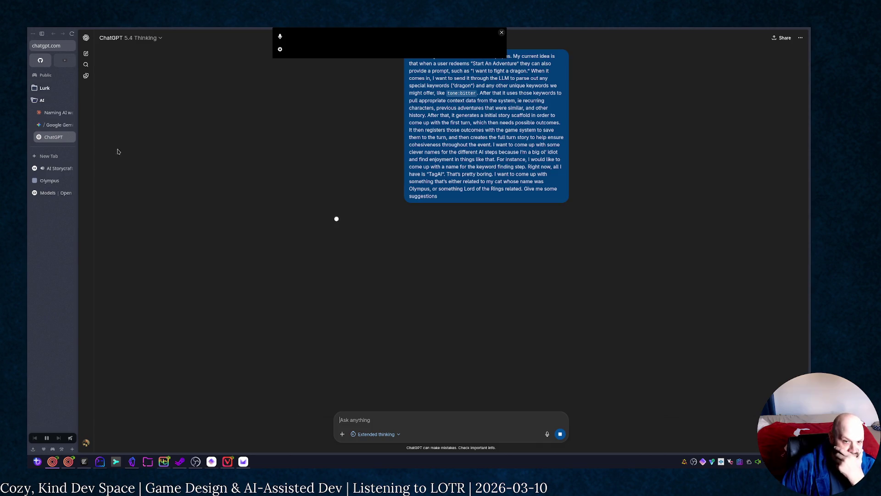
pyautogui.click(58, 112)
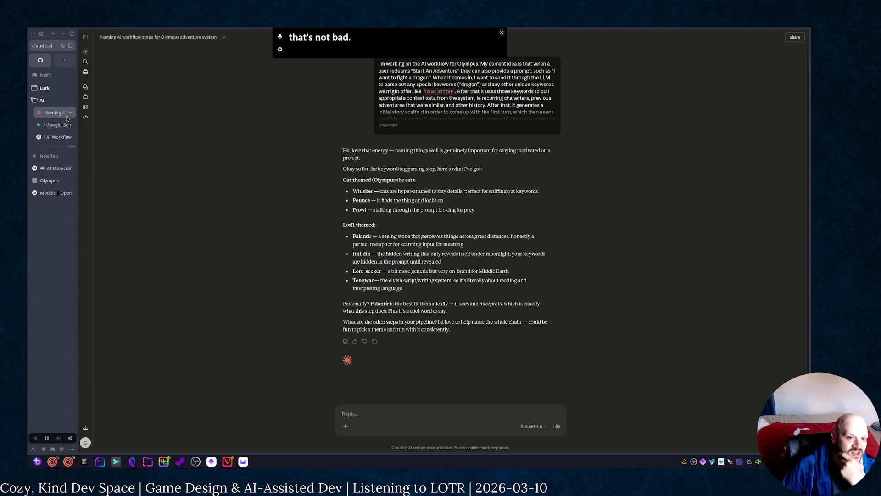
# Step: View Gemini's name suggestions, then return to the ChatGPT AI Workflow chat
pyautogui.click(56, 124)
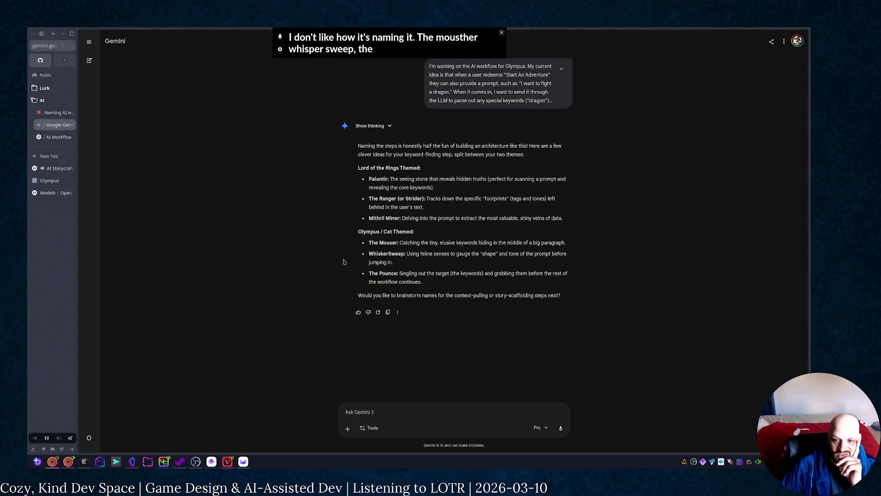
pyautogui.click(55, 137)
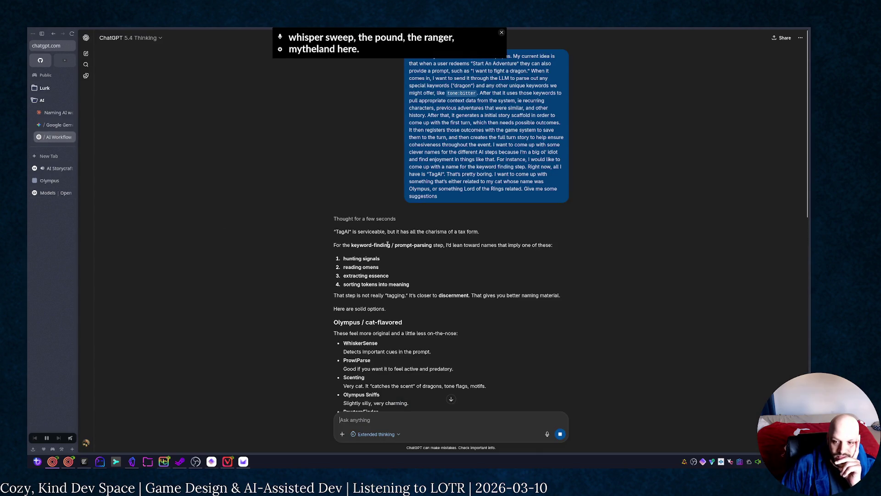
pyautogui.scroll(-1, 388, 245)
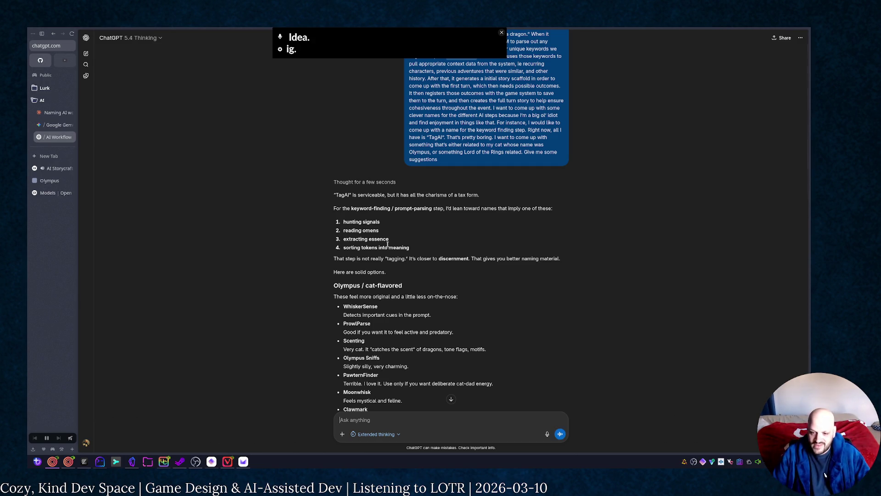
pyautogui.scroll(-2, 388, 242)
pyautogui.scroll(-1, 384, 193)
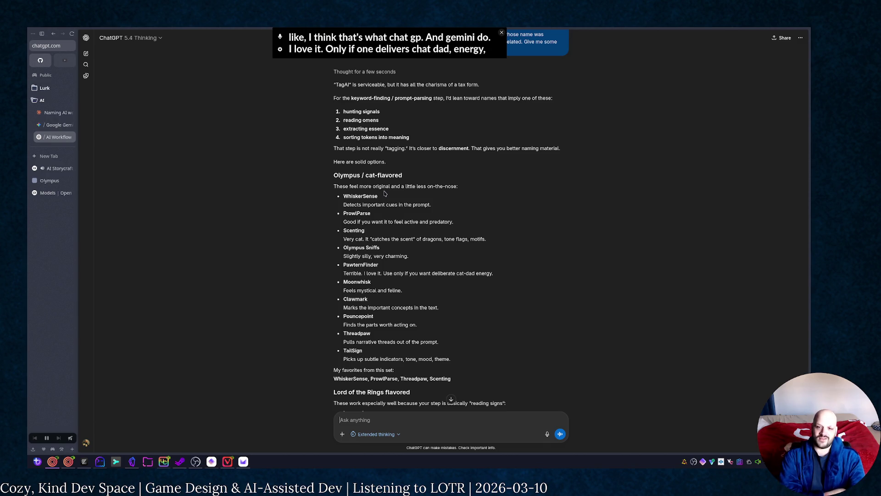
pyautogui.scroll(-3, 384, 193)
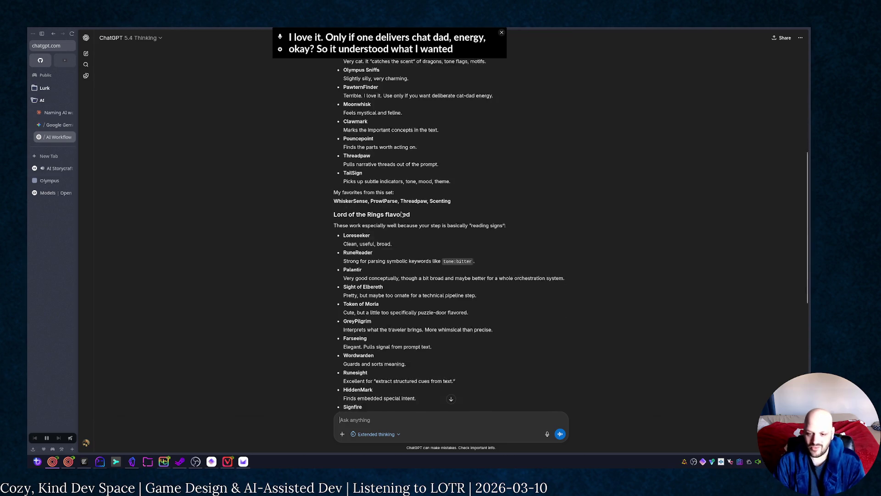
pyautogui.scroll(-1, 384, 194)
pyautogui.scroll(-1, 410, 235)
pyautogui.scroll(-1, 409, 235)
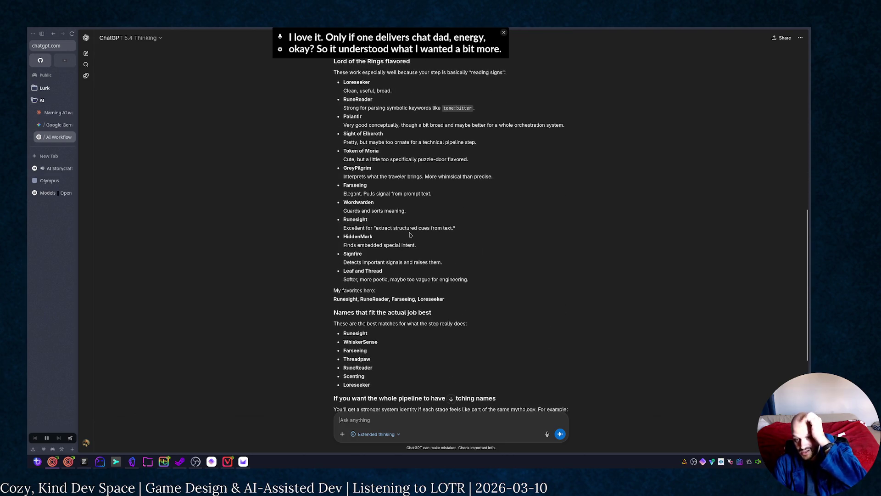
pyautogui.scroll(-1, 410, 234)
pyautogui.scroll(-3, 410, 232)
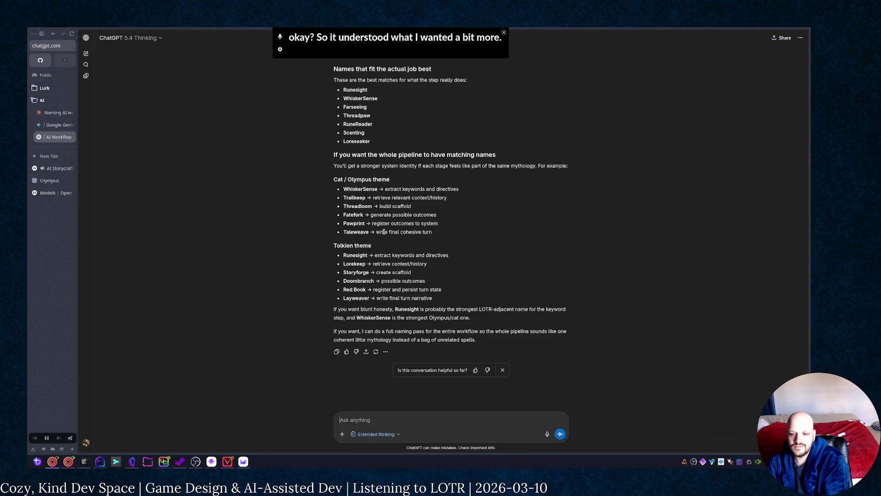
pyautogui.scroll(3, 383, 232)
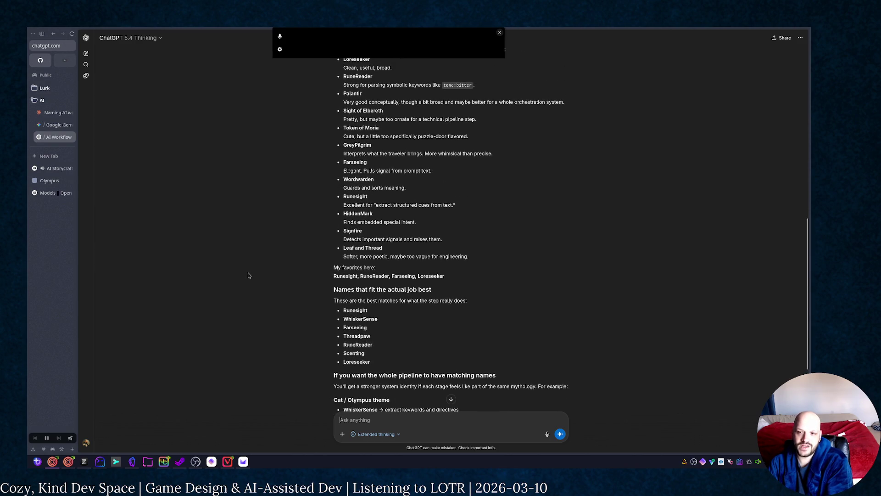
pyautogui.scroll(5, 390, 307)
pyautogui.scroll(1, 390, 307)
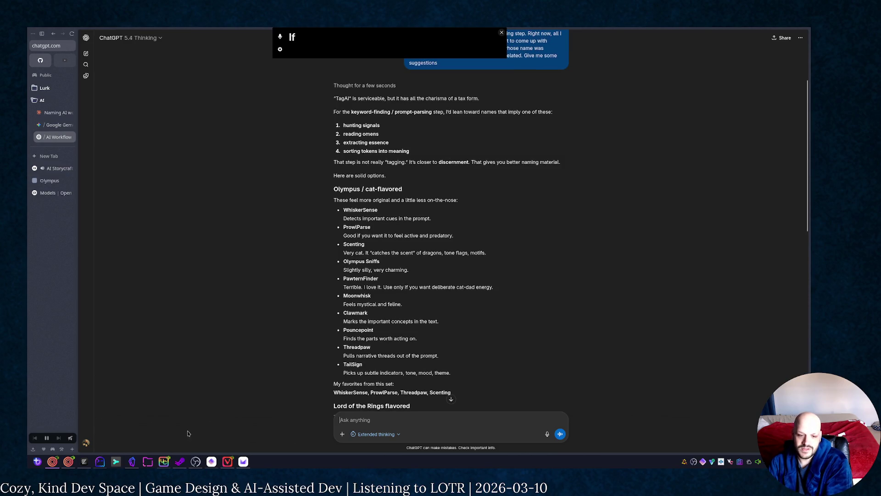
# Step: Switch from ChatGPT to the Olympus planning board in Obsidian
pyautogui.click(132, 461)
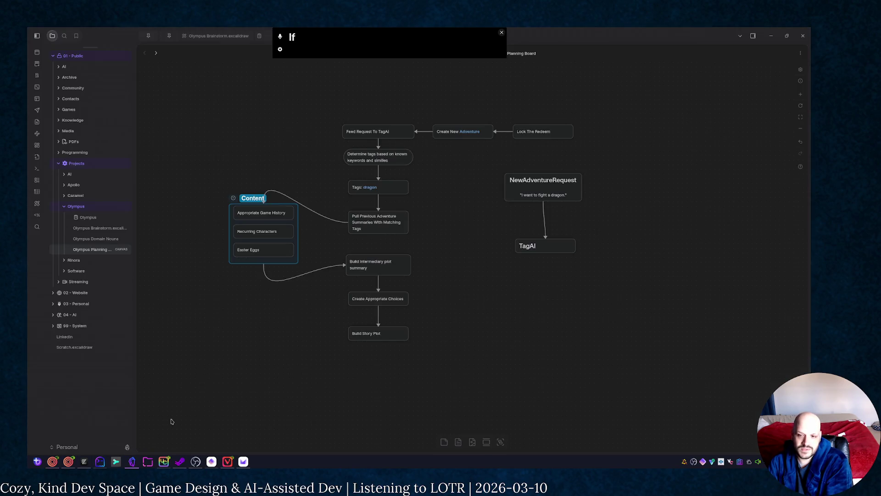
# Step: Rename the TagAI node on the planning board to Whisker
pyautogui.moveTo(549, 333); pyautogui.dragTo(480, 359)
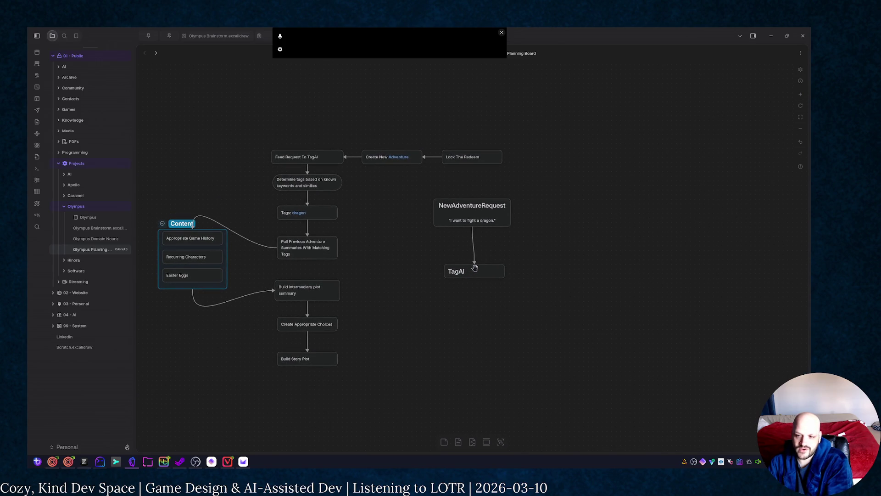
pyautogui.doubleClick(474, 271)
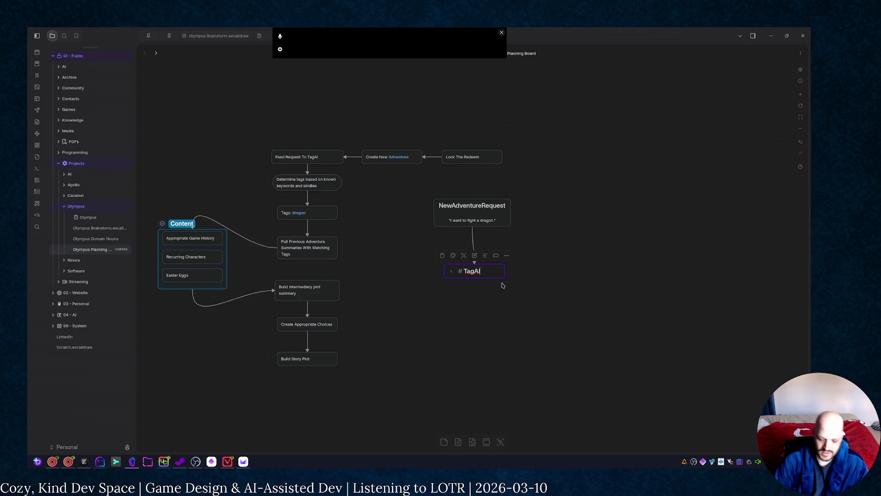
pyautogui.press('BackSpace')
pyautogui.press('BackSpace')
pyautogui.press('BackSpace')
pyautogui.press('BackSpace')
pyautogui.press('BackSpace')
pyautogui.write('Whis')
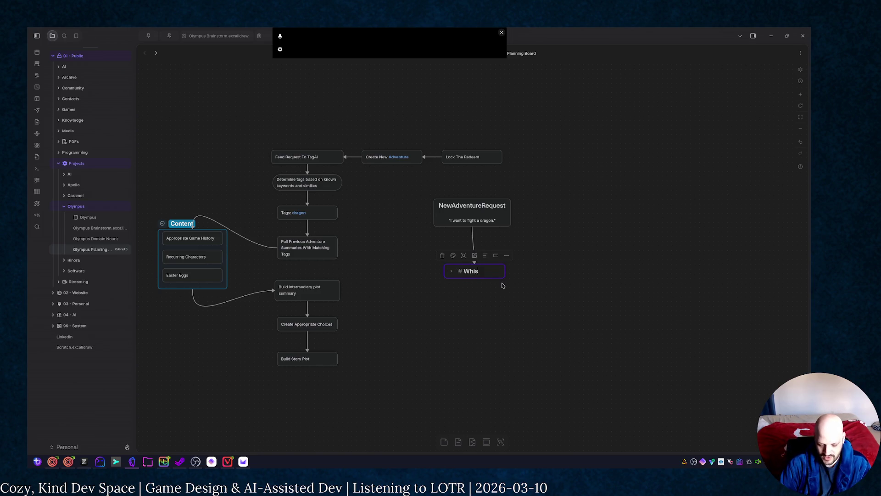
pyautogui.write('ker')
pyautogui.press('Escape')
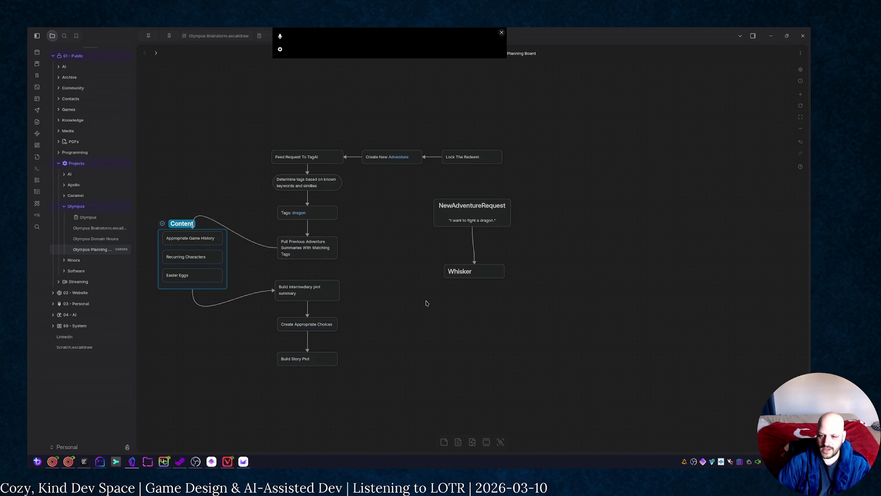
# Step: Move the Whisker node up toward NewAdventureRequest, then delete it
pyautogui.moveTo(494, 274); pyautogui.dragTo(483, 257)
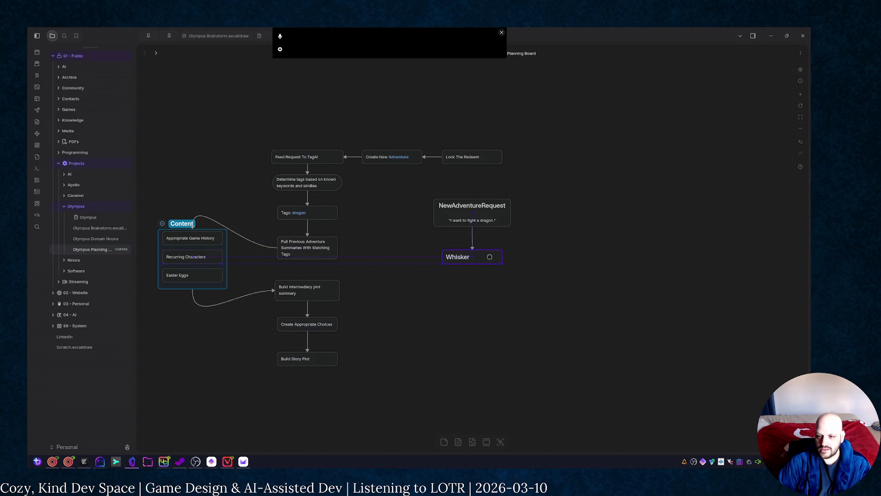
pyautogui.click(507, 337)
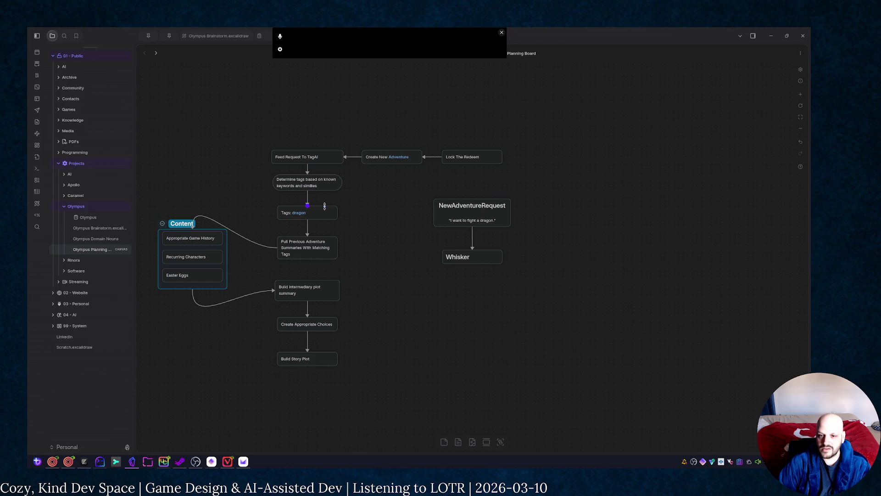
pyautogui.click(475, 257)
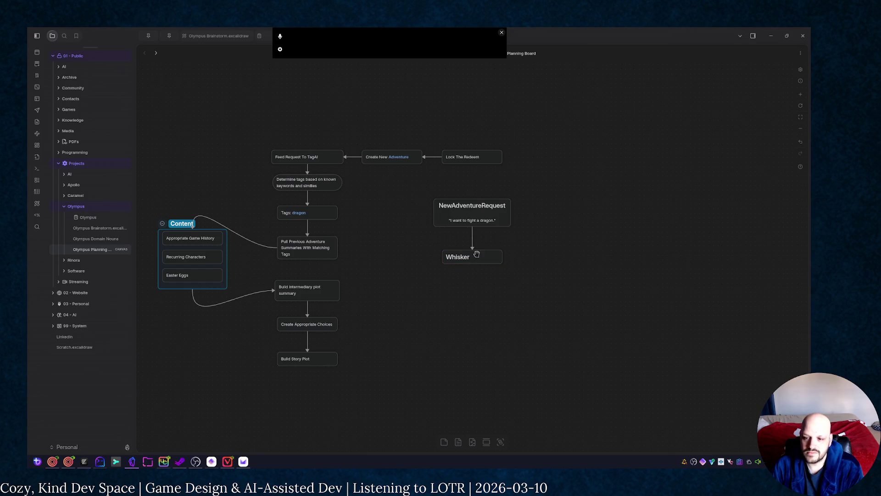
pyautogui.press('Delete')
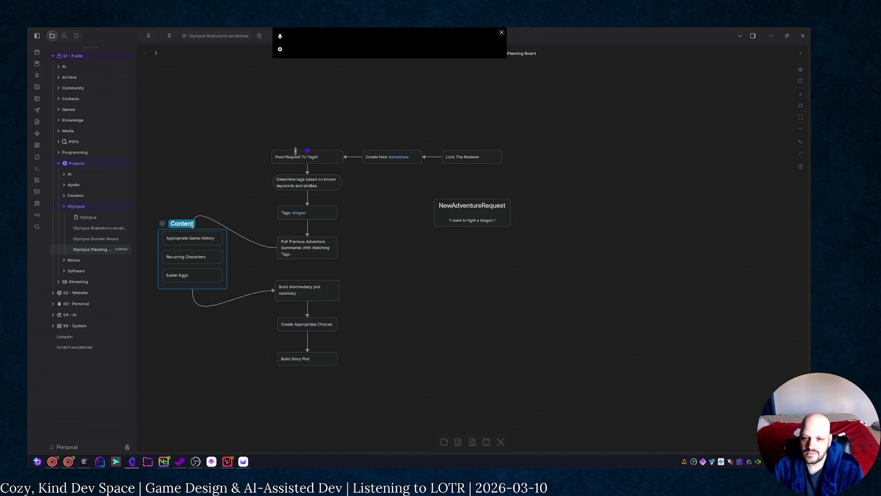
# Step: Restore the Whisker node, move it to the lower right, and relabel the step 'Feed Request To Whisker'
pyautogui.hotkey('ctrl', 'z')
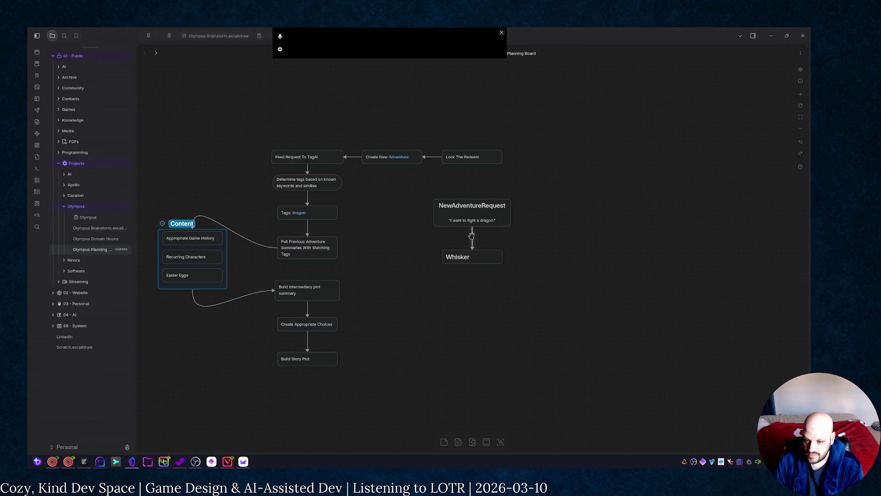
pyautogui.moveTo(481, 253); pyautogui.dragTo(480, 350)
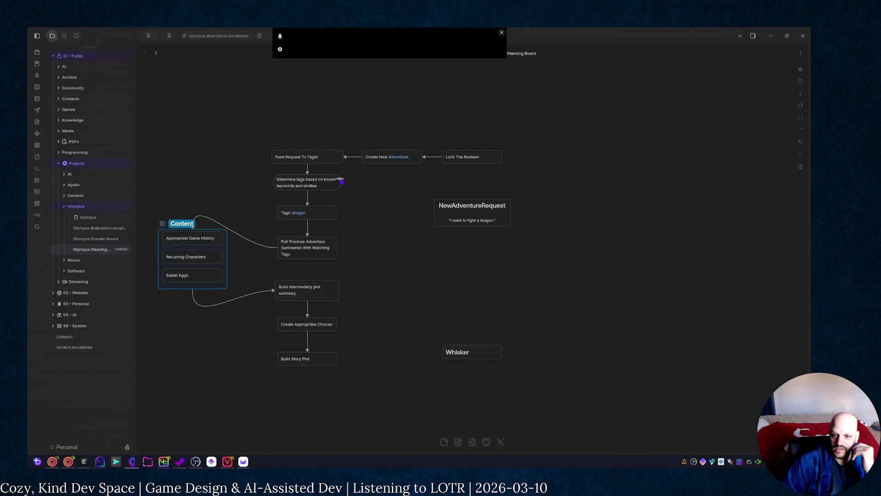
pyautogui.doubleClick(319, 152)
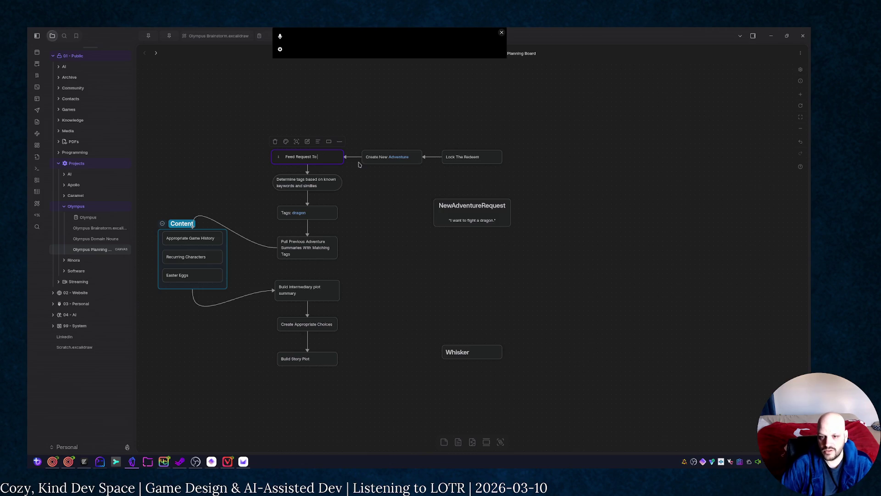
pyautogui.write('Whisker')
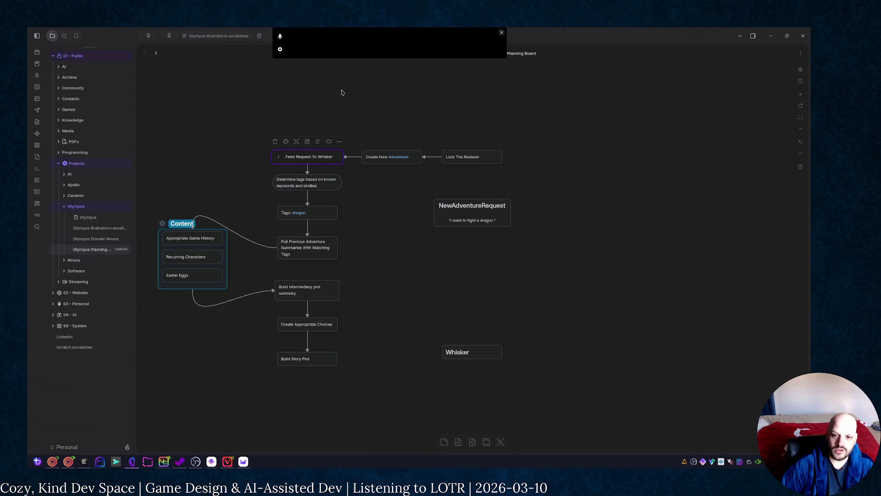
pyautogui.click(354, 244)
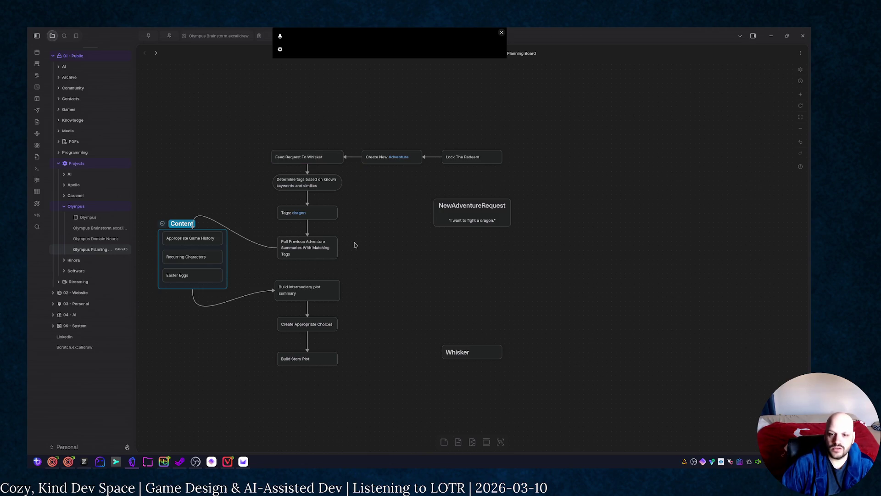
# Step: Rewrite the Determine tags node as 'Whisker determines keywords' and narrow it
pyautogui.doubleClick(320, 181)
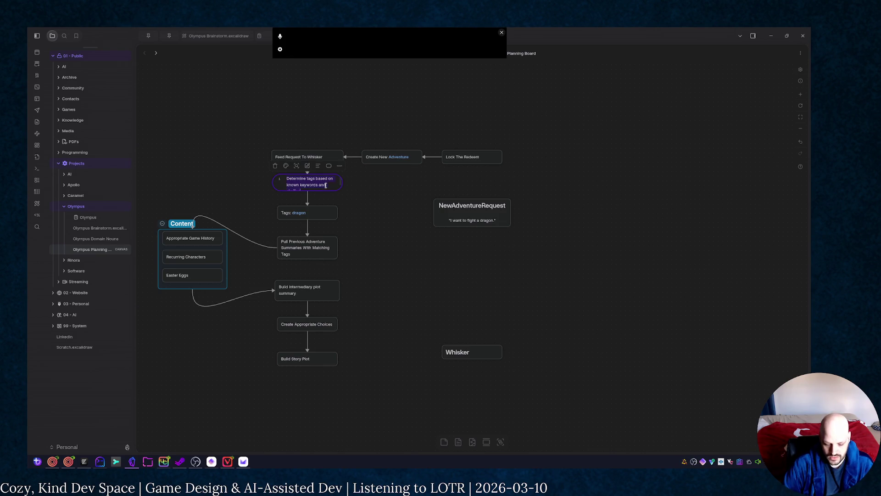
pyautogui.hotkey('ctrl', 'a')
pyautogui.write('W')
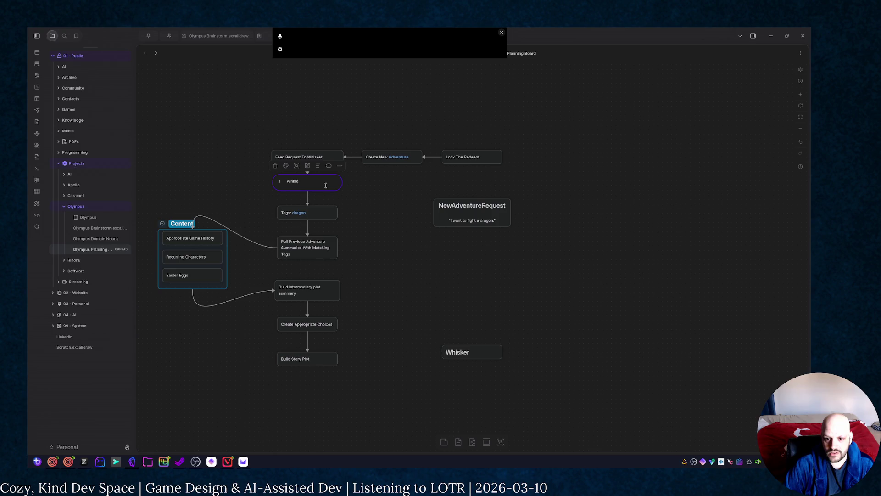
pyautogui.write('er determines k')
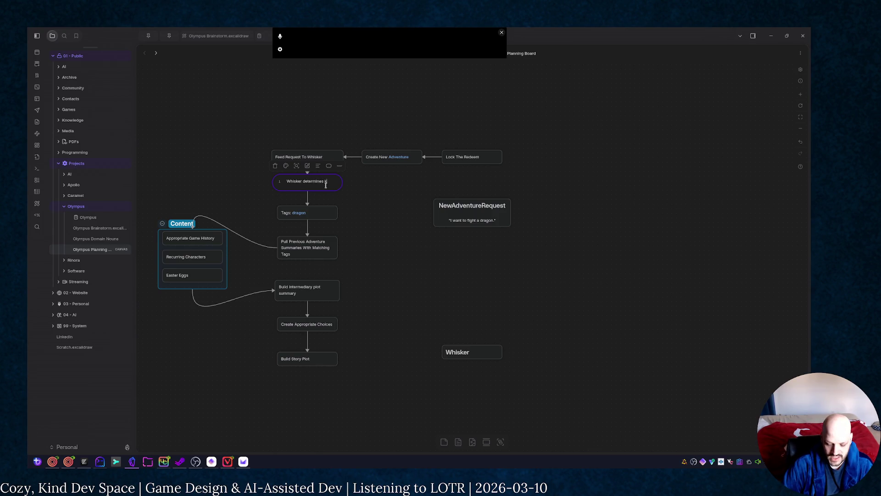
pyautogui.write('eywords')
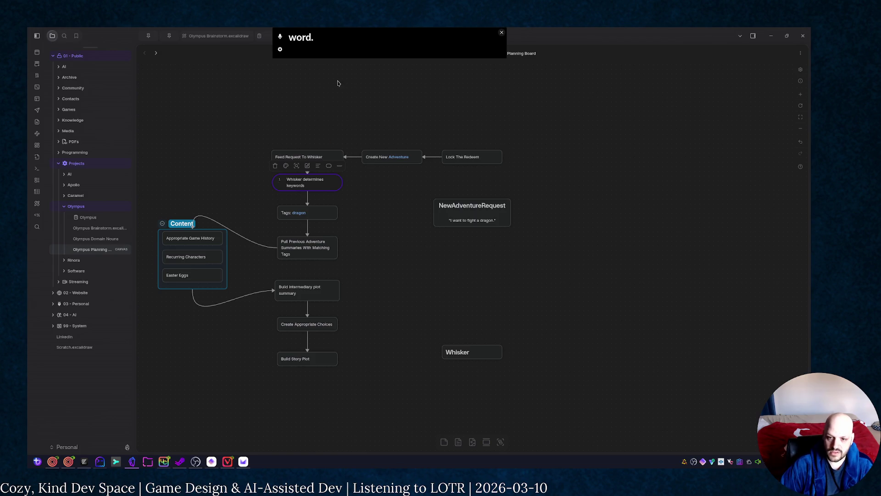
pyautogui.click(367, 193)
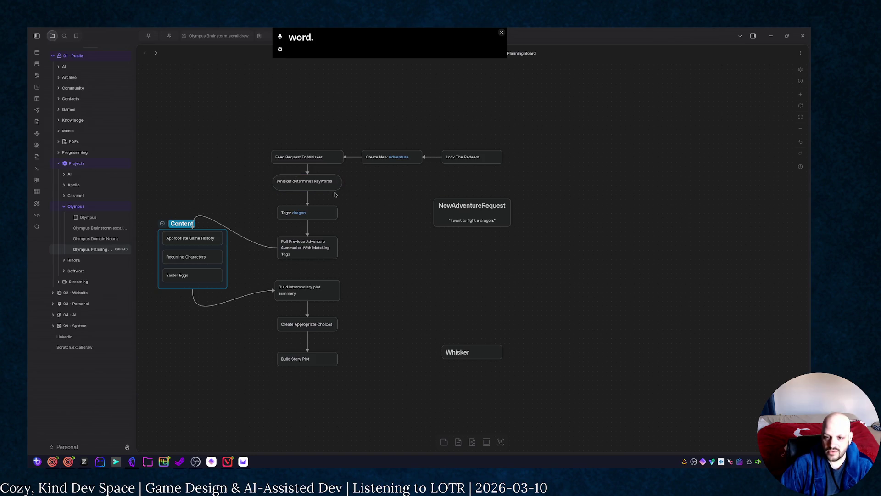
pyautogui.moveTo(340, 184)
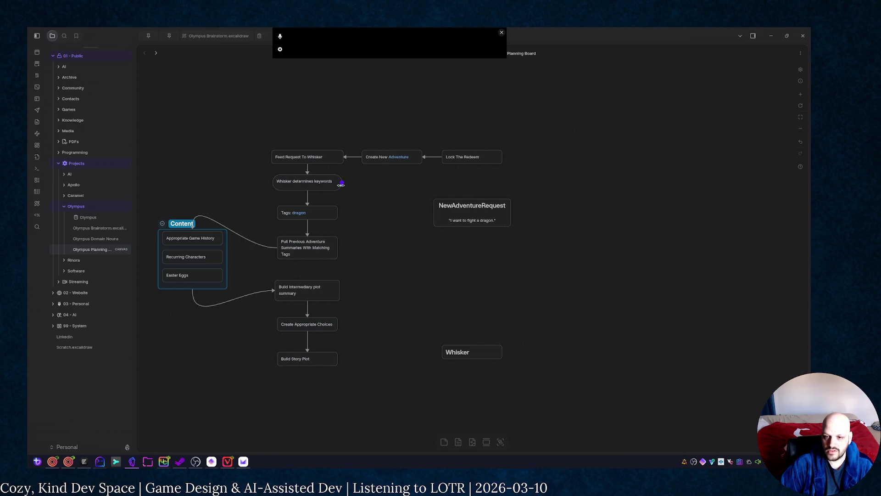
pyautogui.moveTo(340, 184); pyautogui.dragTo(319, 189)
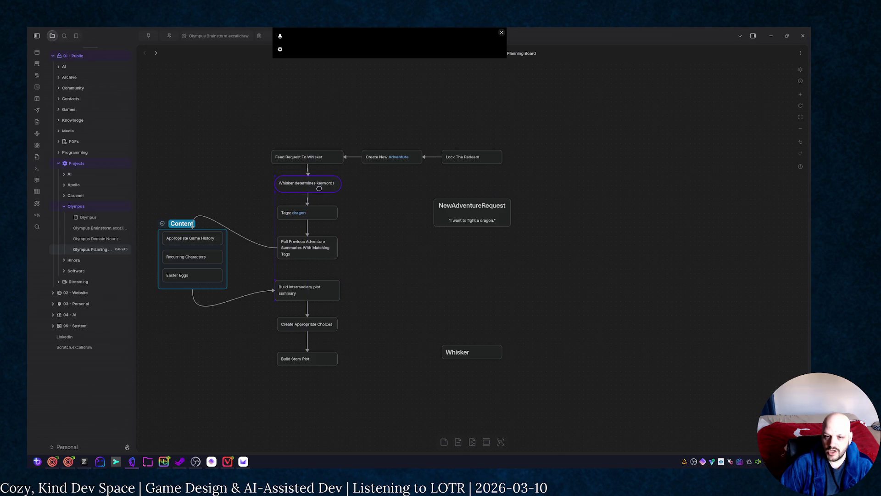
# Step: Relabel the 'Tags: dragon' node to read 'Keywords: dragon'
pyautogui.click(392, 197)
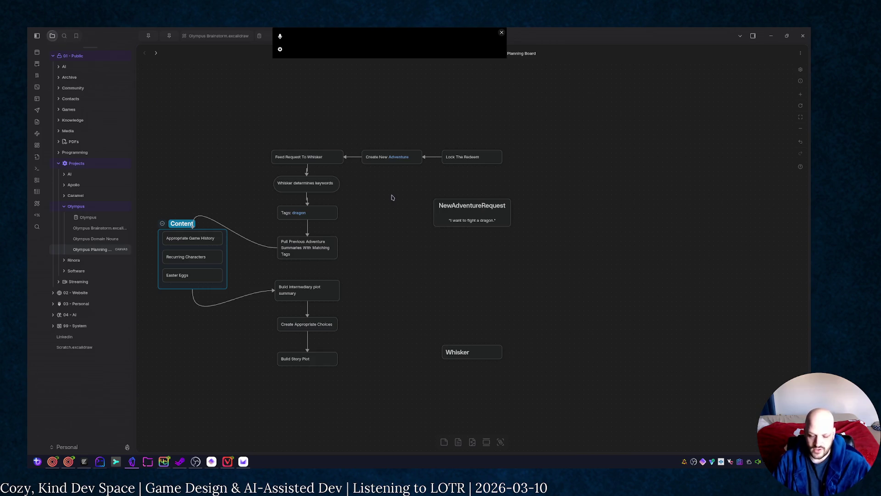
pyautogui.doubleClick(320, 210)
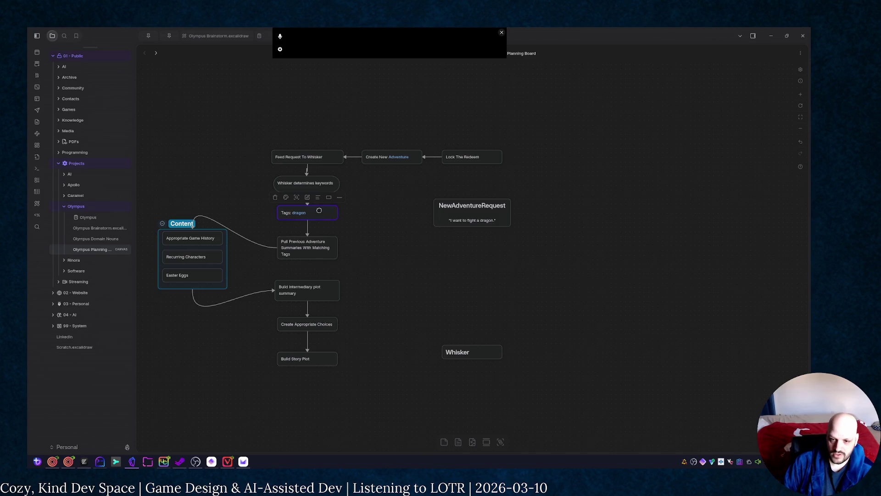
pyautogui.press('BackSpace')
pyautogui.press('BackSpace')
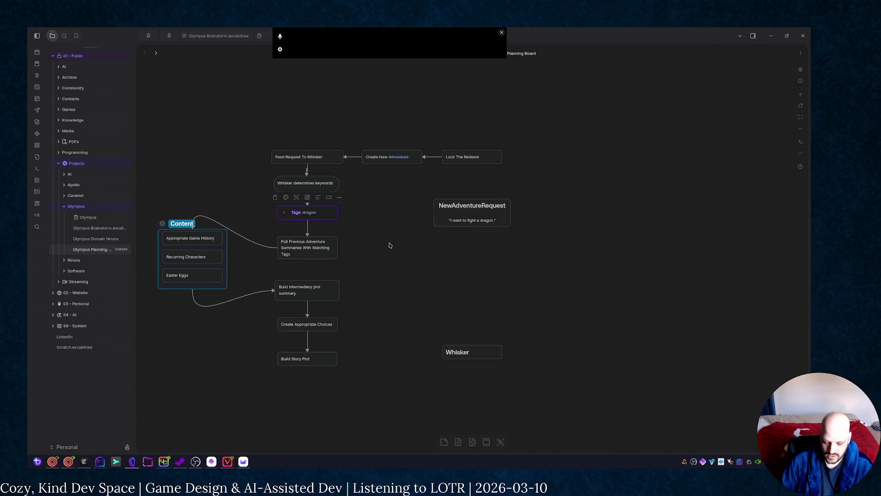
pyautogui.write('#')
pyautogui.write('word')
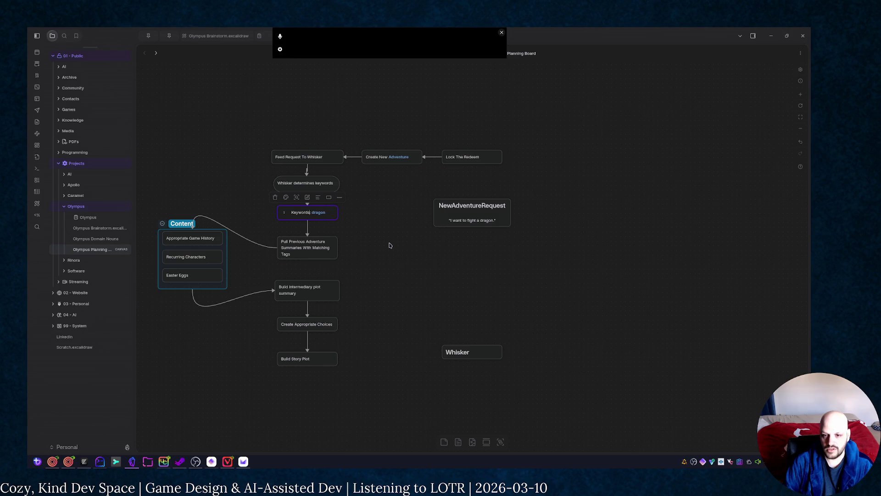
pyautogui.click(389, 245)
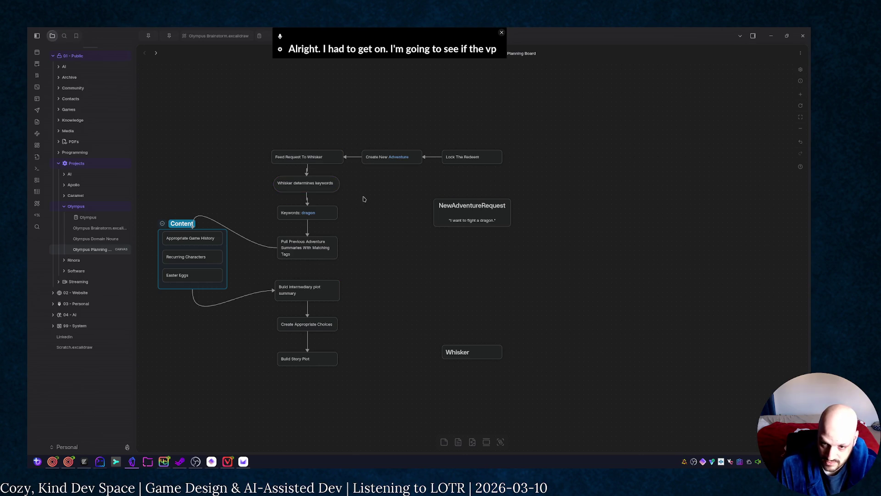
# Step: Delete the Create New Adventure and Lock The Redeem nodes from the top of the flow
pyautogui.moveTo(321, 216); pyautogui.dragTo(319, 219)
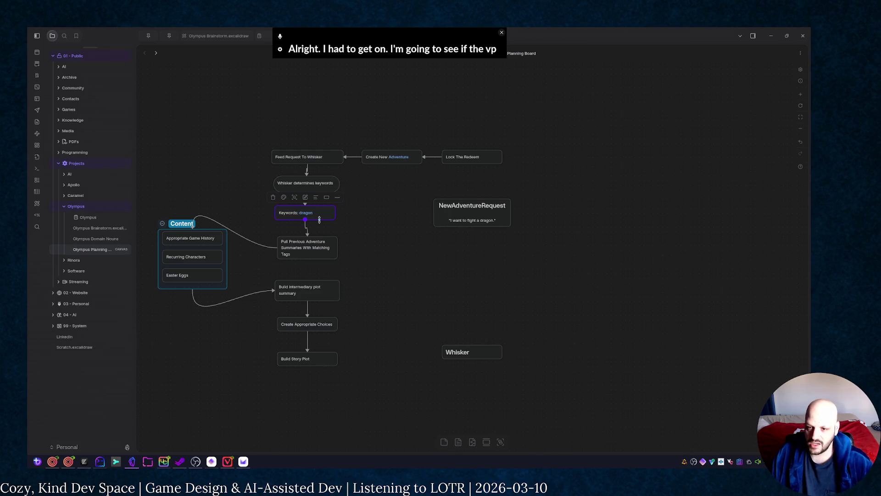
pyautogui.moveTo(344, 105); pyautogui.dragTo(516, 169)
pyautogui.press('Delete')
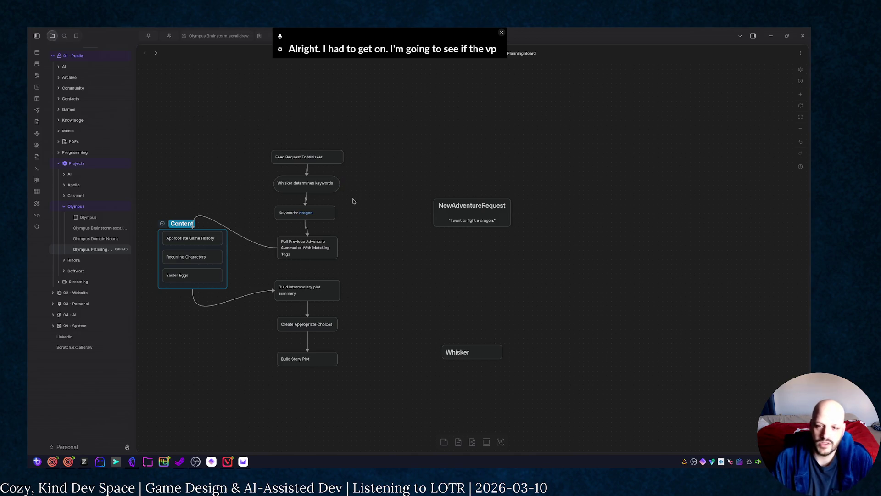
# Step: Realign the Whisker determines keywords and Keywords: dragon nodes after recentring the board
pyautogui.moveTo(371, 222); pyautogui.dragTo(428, 228)
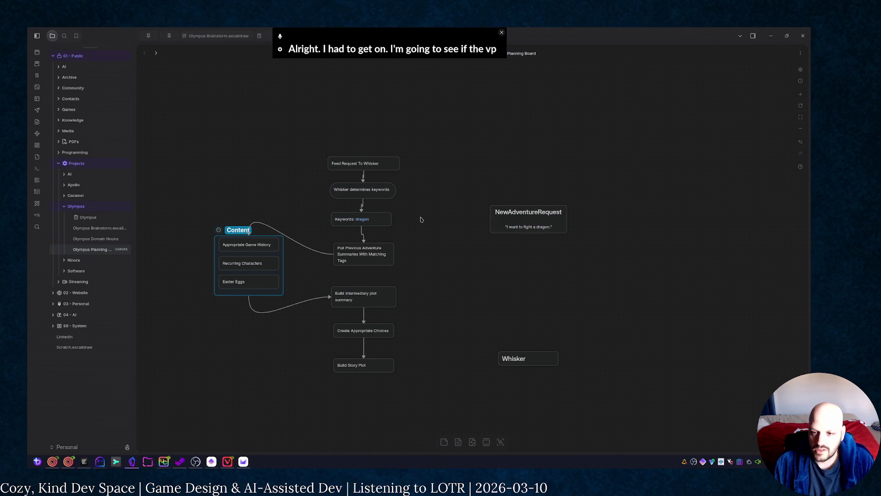
pyautogui.moveTo(387, 192); pyautogui.dragTo(385, 197)
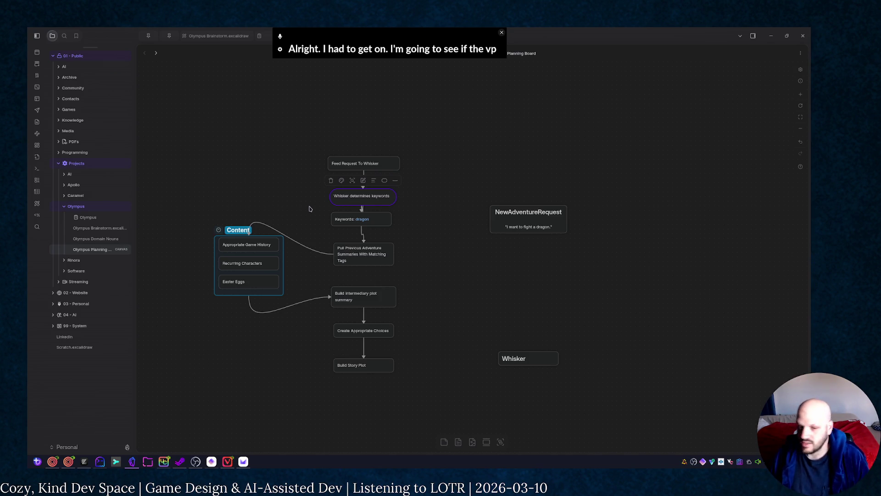
pyautogui.click(329, 210)
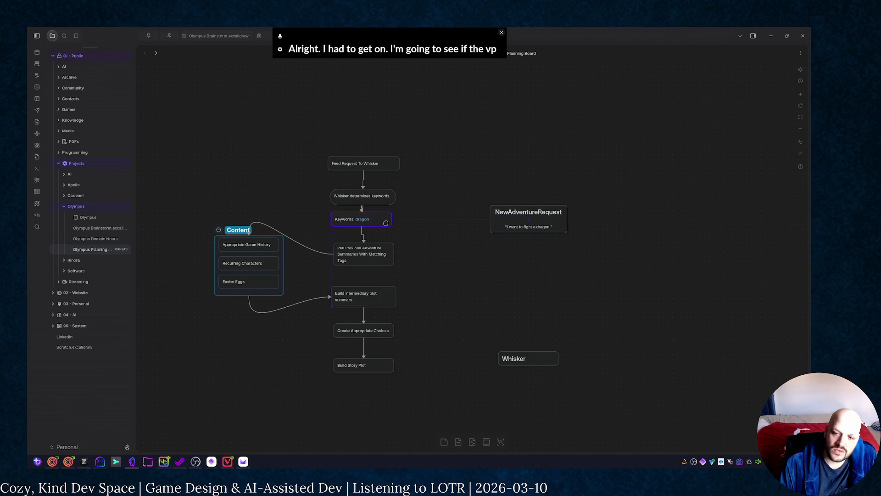
pyautogui.moveTo(376, 221); pyautogui.dragTo(386, 225)
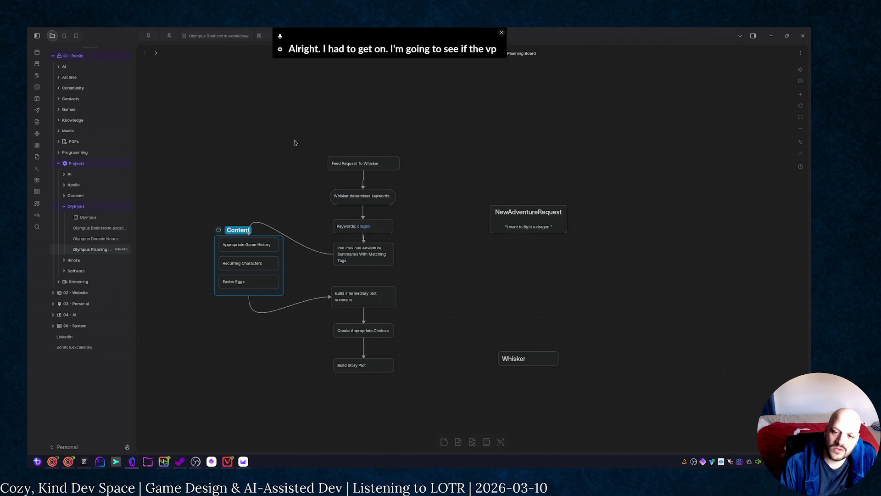
# Step: Select the top three nodes of the flow together
pyautogui.moveTo(295, 142); pyautogui.dragTo(416, 207)
pyautogui.doubleClick(404, 219)
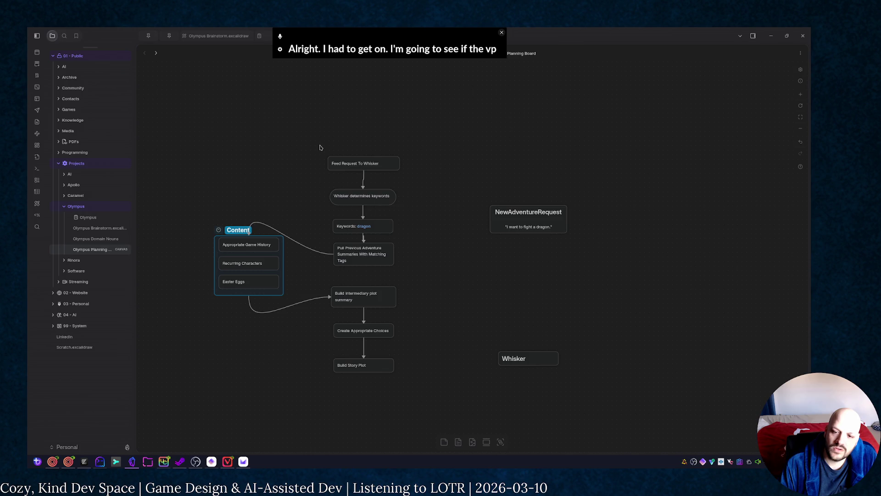
pyautogui.moveTo(316, 125)
pyautogui.mouseDown()
pyautogui.moveTo(403, 228)
pyautogui.moveTo(428, 243)
pyautogui.mouseUp()
# Step: Move the top nodes and Pull Previous Adventure Summaries up, and shift NewAdventureRequest right
pyautogui.moveTo(395, 218); pyautogui.dragTo(398, 156)
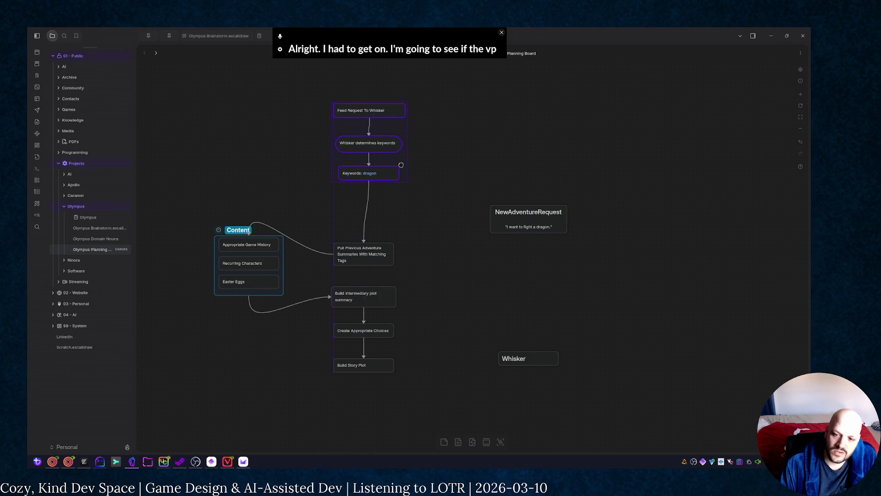
pyautogui.moveTo(375, 252); pyautogui.dragTo(376, 192)
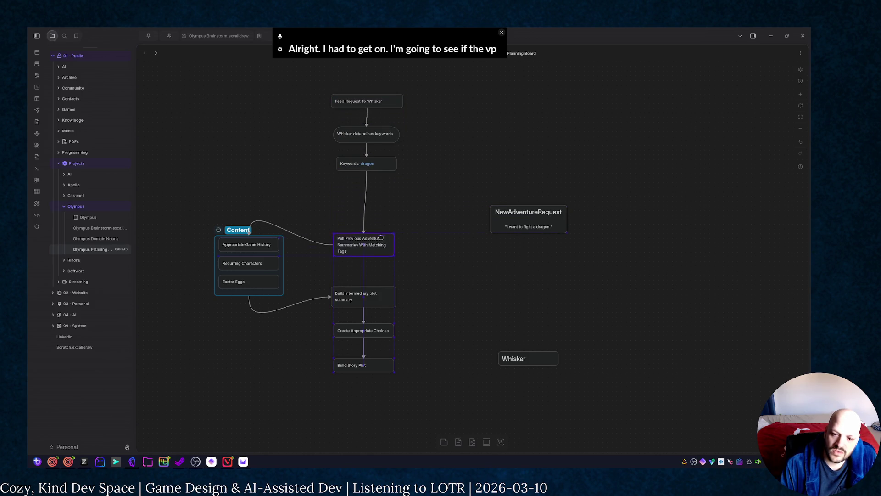
pyautogui.click(377, 230)
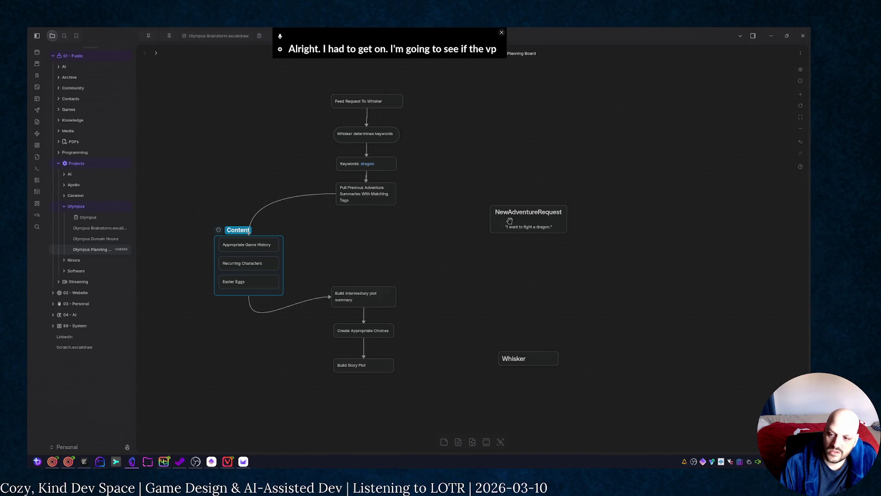
pyautogui.moveTo(520, 224); pyautogui.dragTo(656, 250)
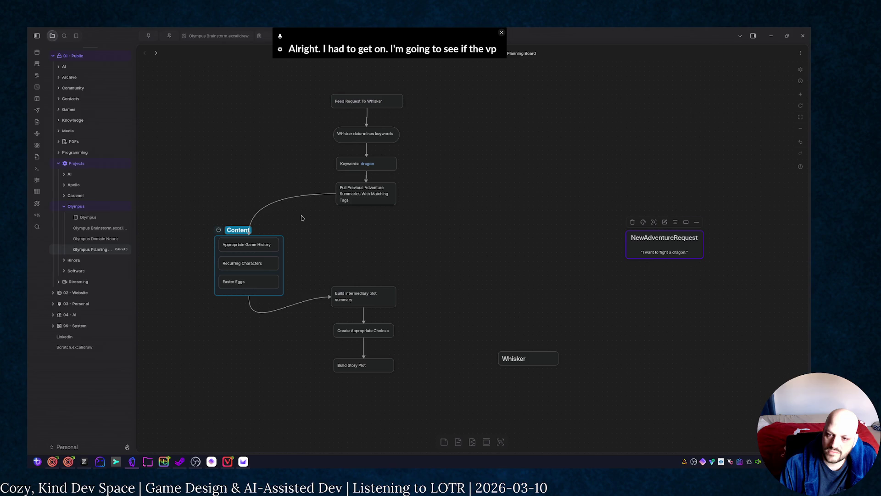
pyautogui.click(256, 248)
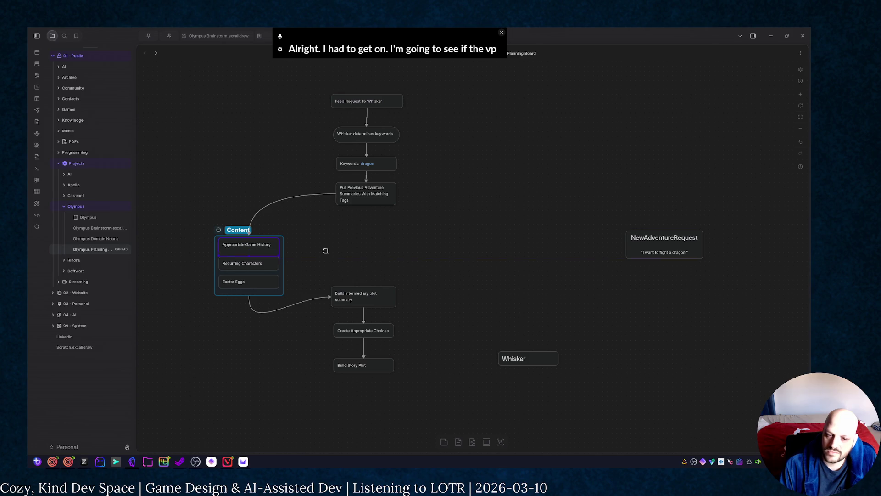
pyautogui.click(282, 252)
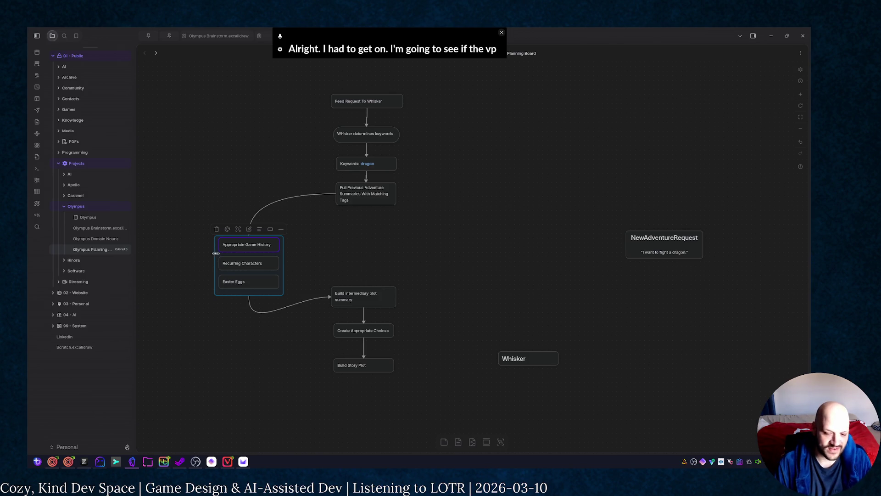
# Step: Create a Tasks folder under Olympus and start a new note inside it
pyautogui.click(132, 462)
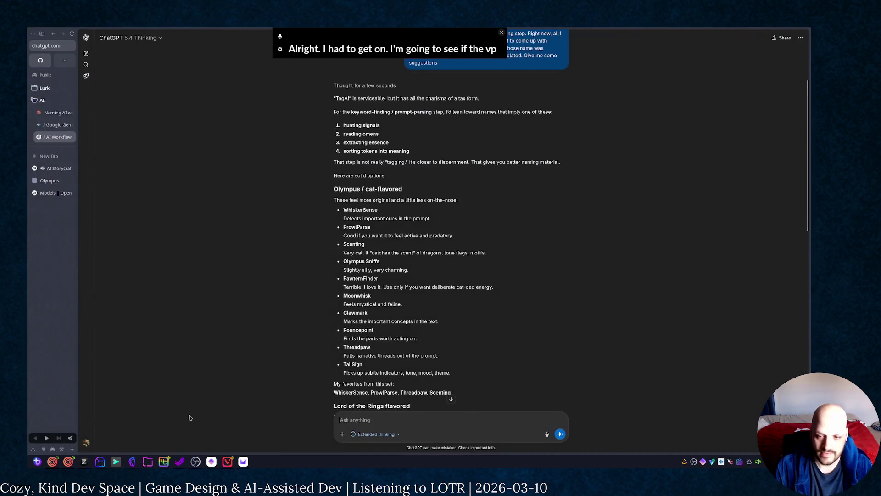
pyautogui.click(129, 463)
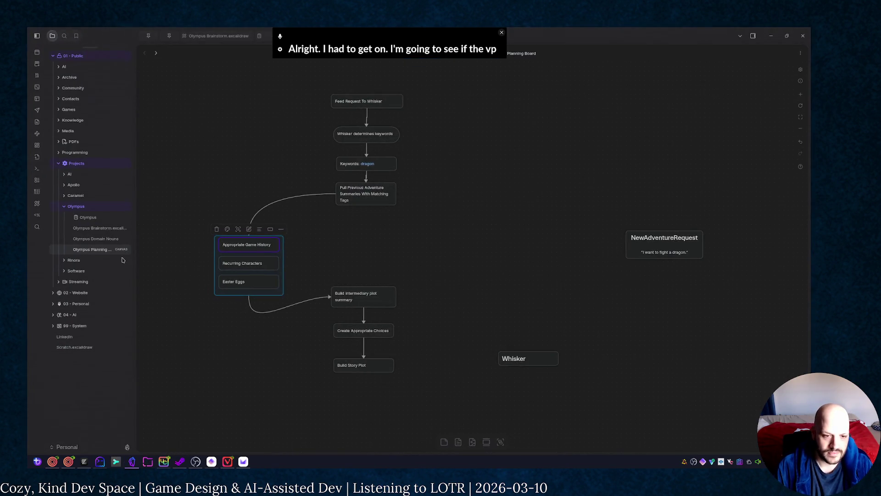
pyautogui.rightClick(89, 210)
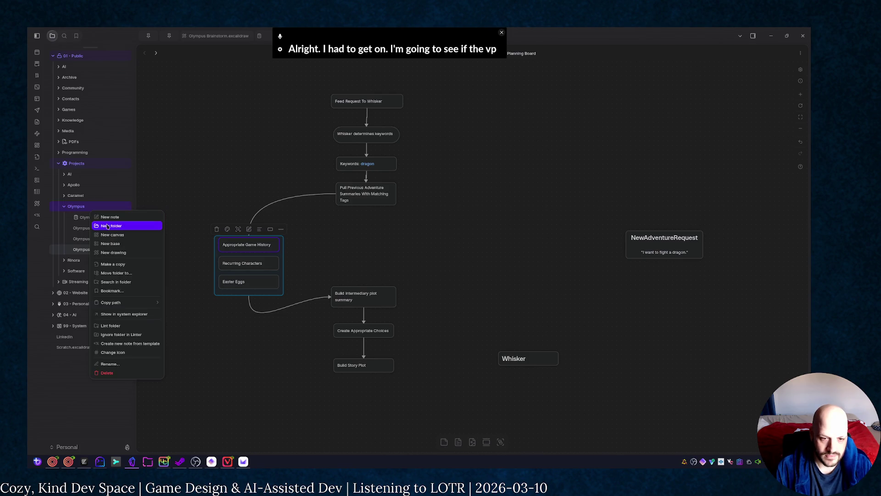
pyautogui.click(110, 225)
pyautogui.write('Tasks')
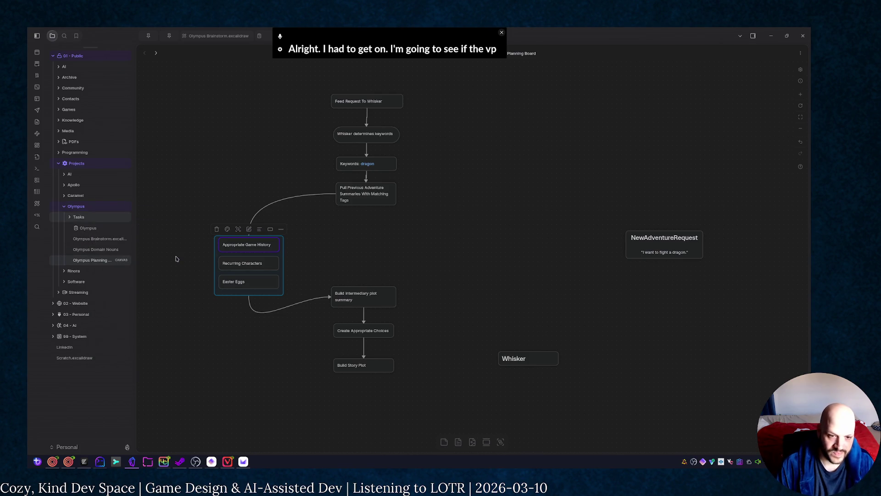
pyautogui.rightClick(95, 217)
pyautogui.click(109, 225)
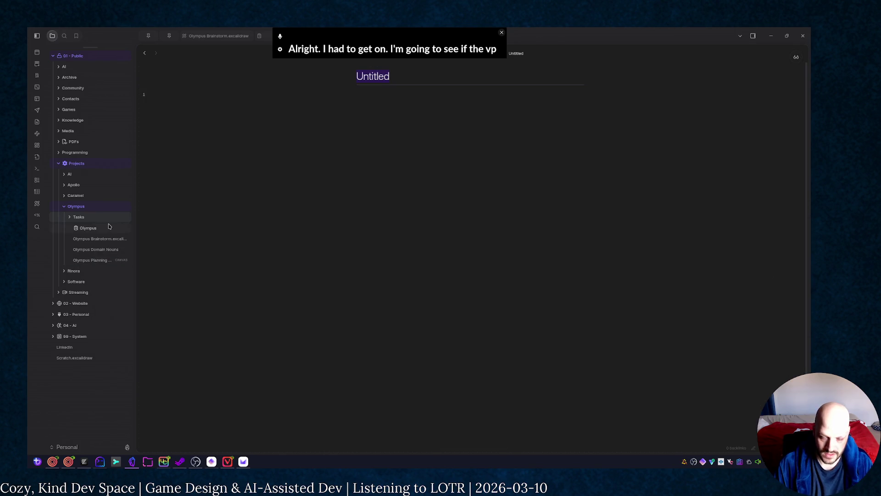
# Step: Apply the Task Template to the note and link its project property to [[Olympus]]
pyautogui.hotkey('alt', 'e')
pyautogui.write('tas')
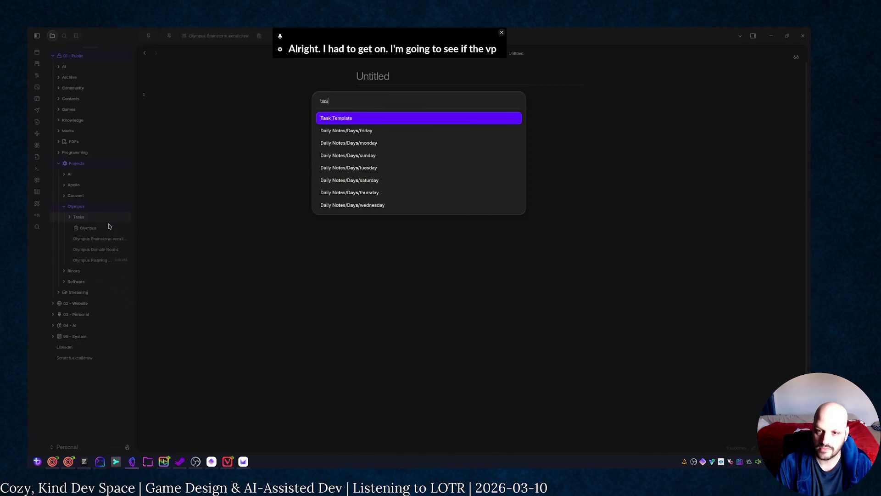
pyautogui.press('BackSpace')
pyautogui.press('BackSpace')
pyautogui.press('BackSpace')
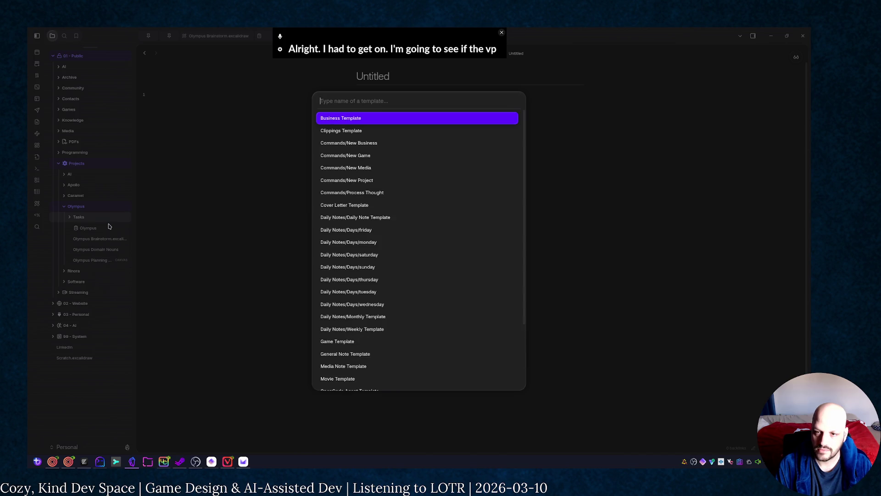
pyautogui.write('task')
pyautogui.press('Return')
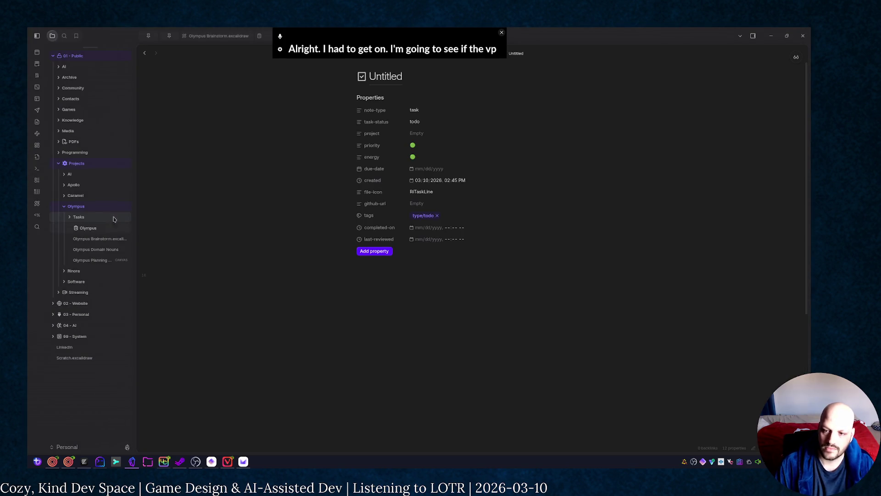
pyautogui.click(420, 132)
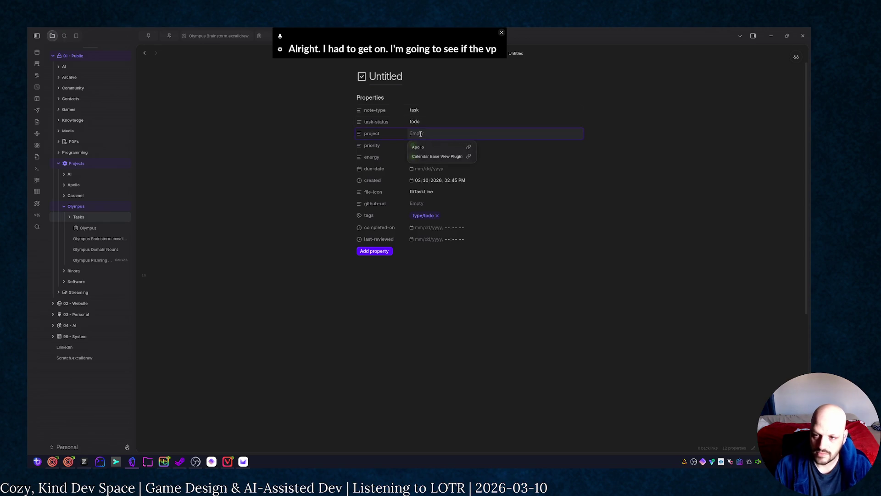
pyautogui.write('[[O')
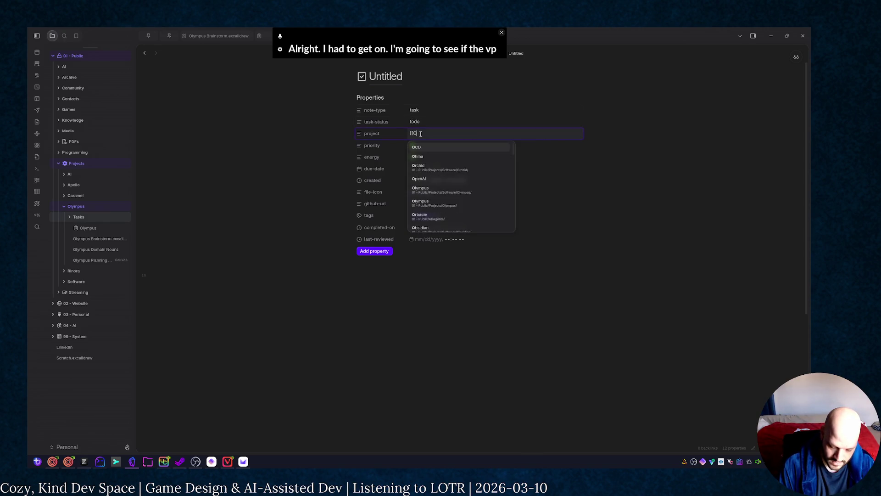
pyautogui.write('lympu')
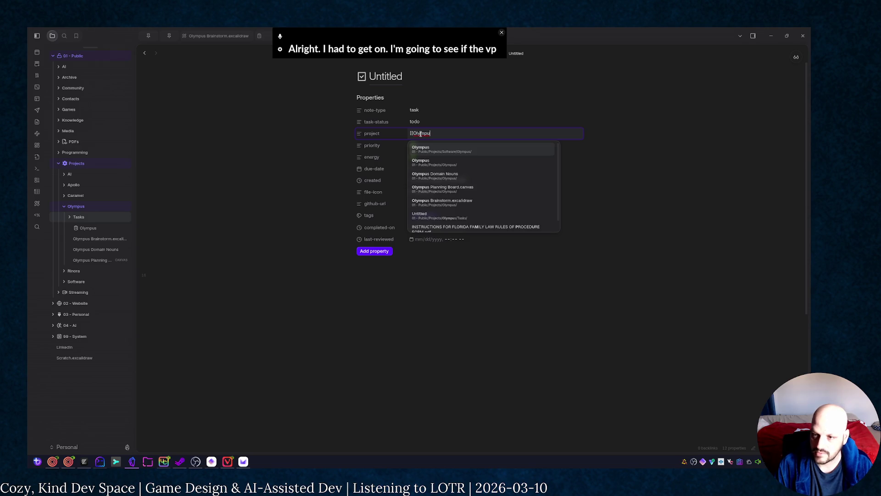
pyautogui.press('Return')
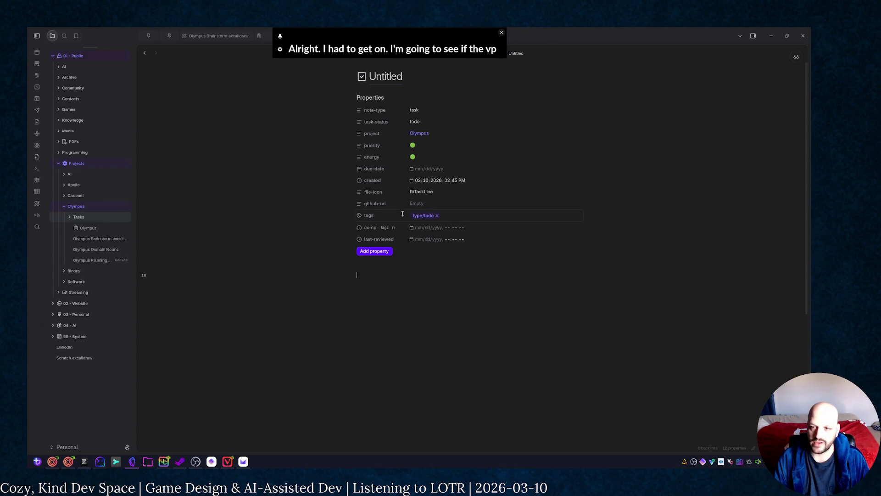
# Step: Title the note Create AI Workflow and add a '## Steps' heading below the properties
pyautogui.doubleClick(386, 76)
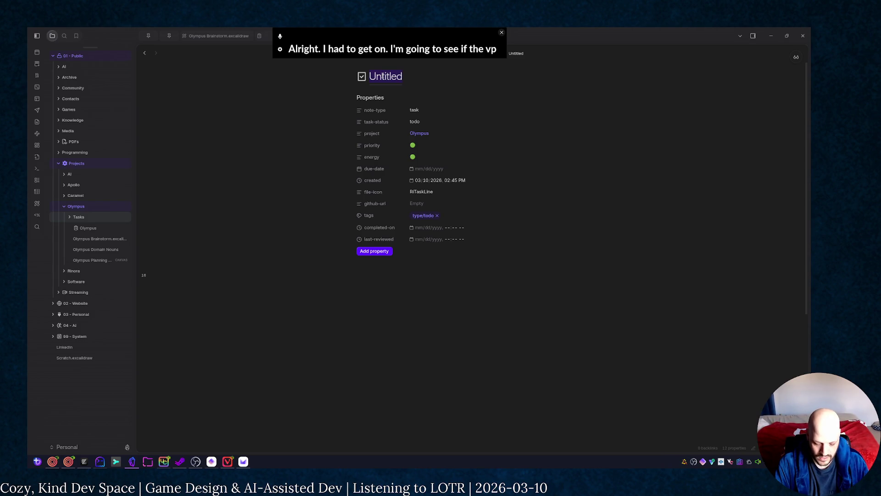
pyautogui.write('Create AI ')
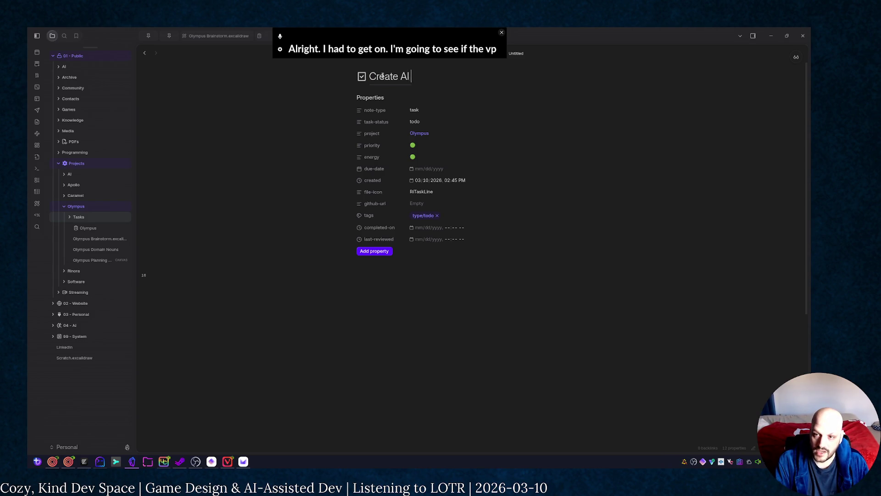
pyautogui.write('Workflow')
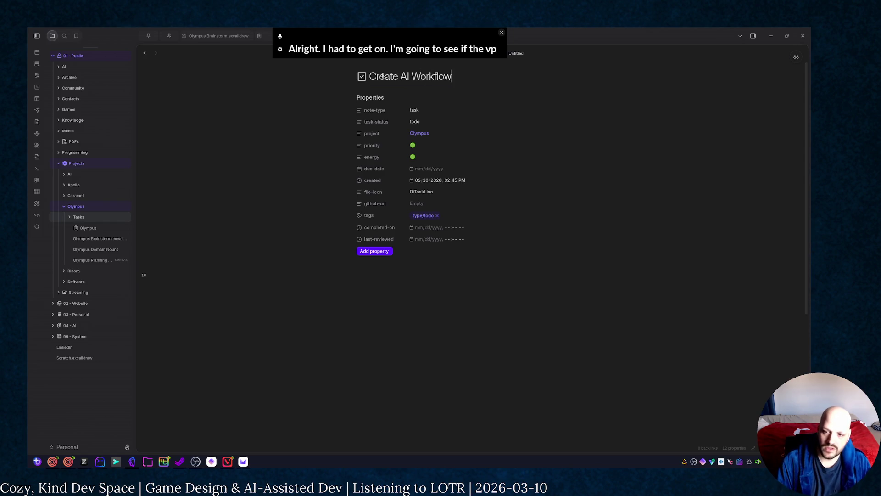
pyautogui.press('Return')
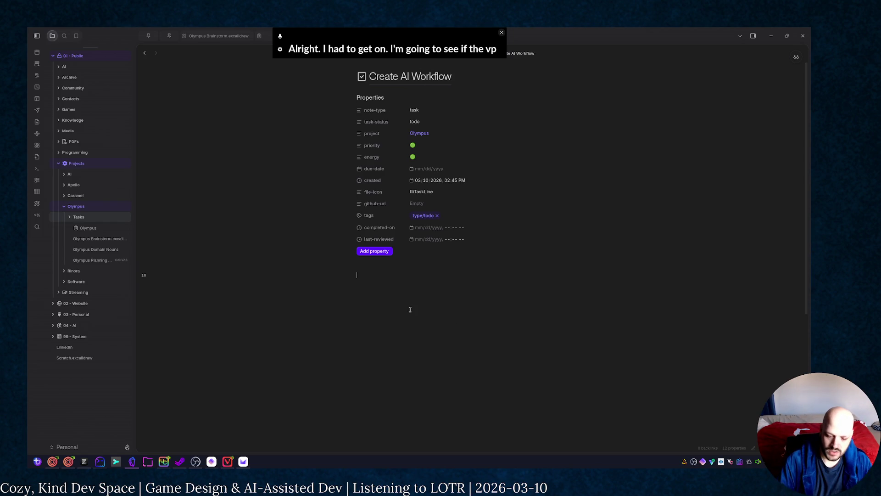
pyautogui.write('#')
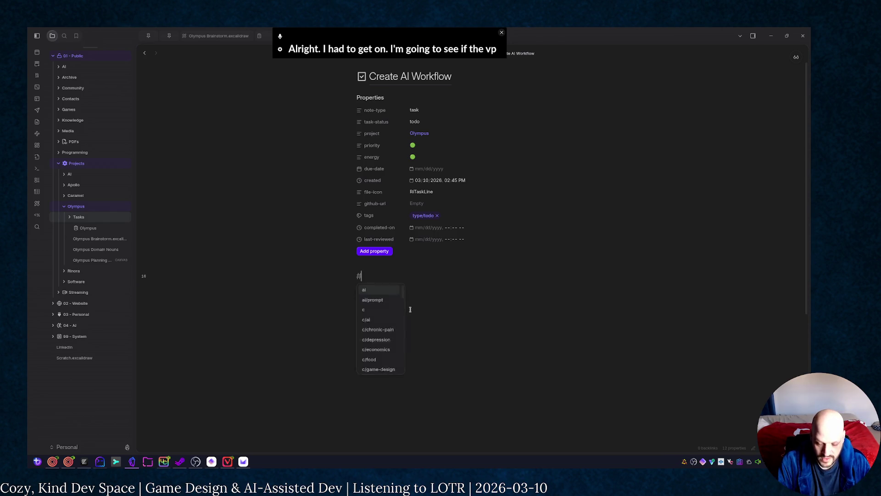
pyautogui.write('# Steps')
pyautogui.press('Return')
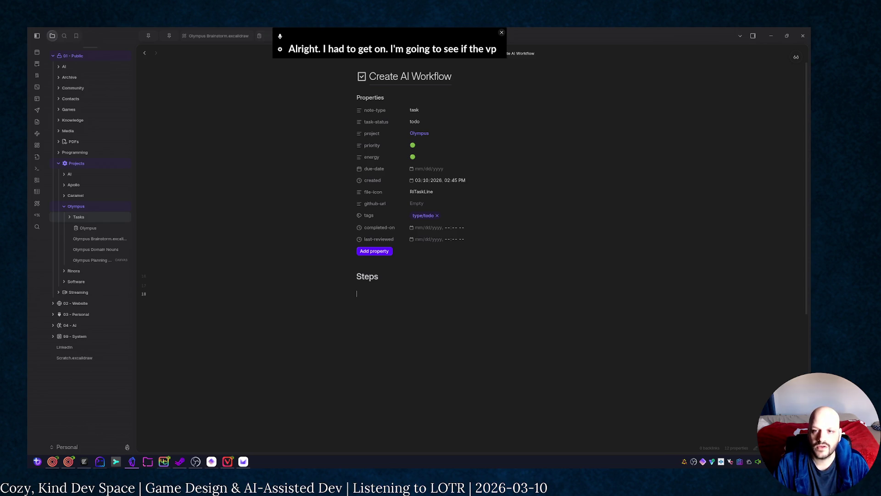
pyautogui.hotkey('ctrl', 'shift', 'Tab')
pyautogui.hotkey('ctrl', 'shift', 'Tab')
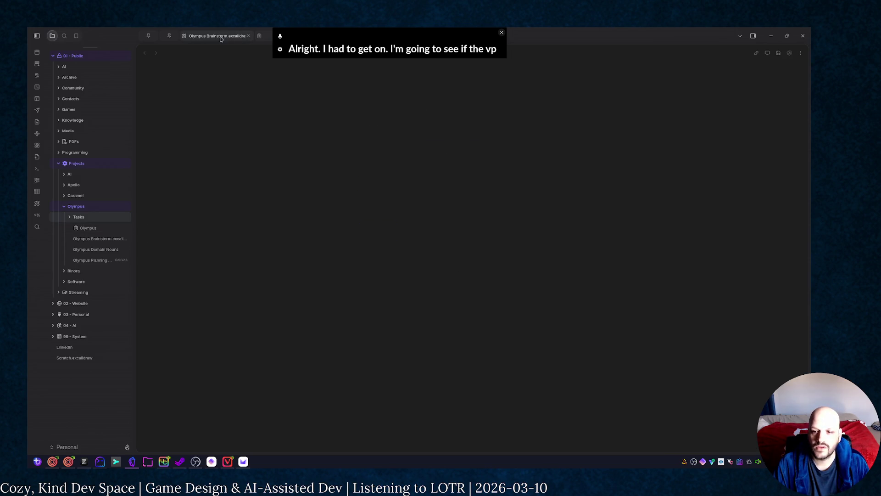
# Step: On the Planning Board, move the whole adventure-start flow up and to the right
pyautogui.hotkey('ctrl', 'Tab')
pyautogui.hotkey('ctrl', 'Tab')
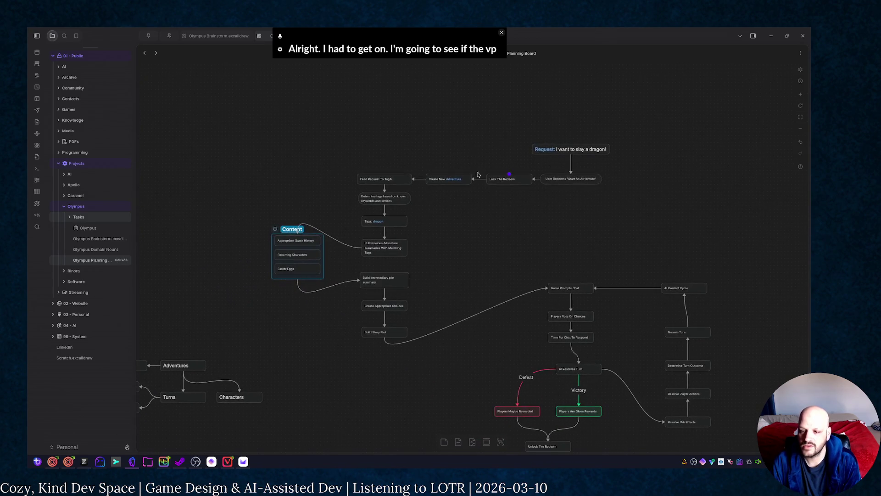
pyautogui.moveTo(269, 102); pyautogui.dragTo(507, 327)
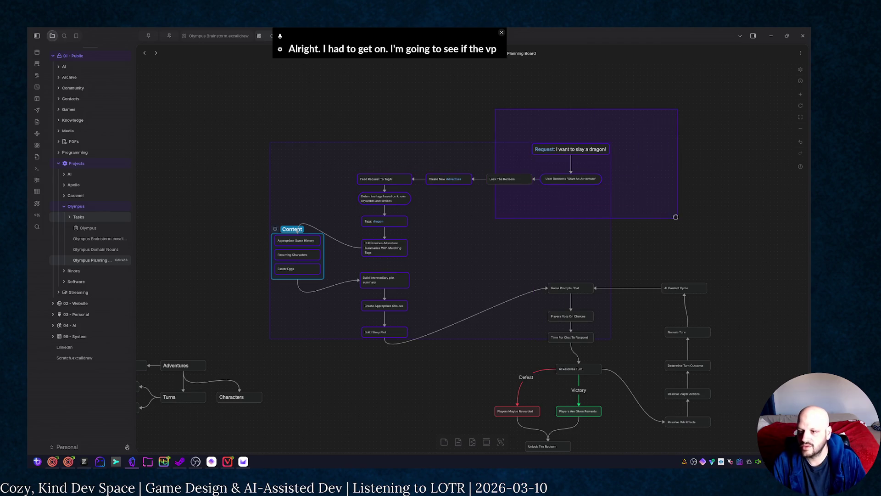
pyautogui.moveTo(493, 109); pyautogui.dragTo(680, 225)
pyautogui.moveTo(554, 167); pyautogui.dragTo(538, 151)
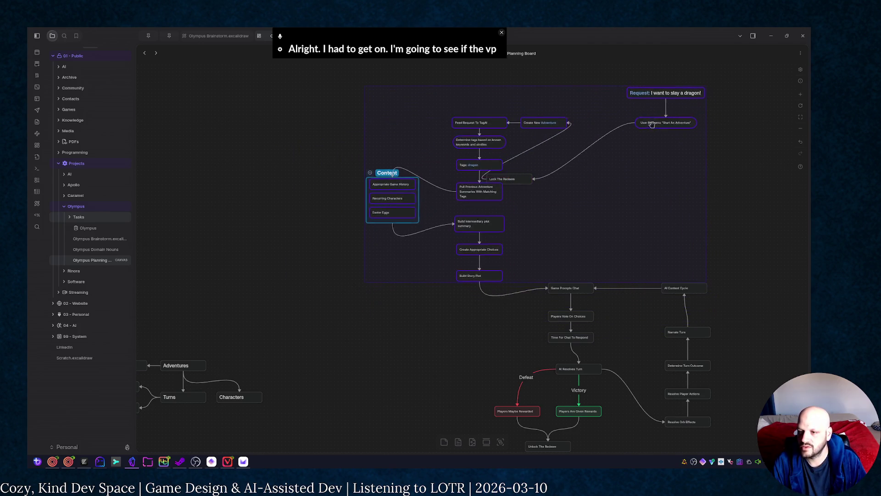
pyautogui.click(714, 188)
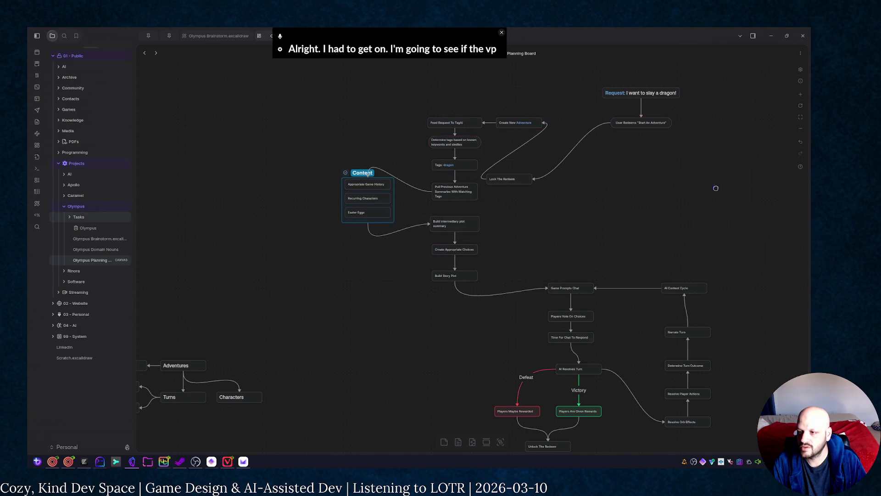
# Step: Move Lock The Redeem into the top row of the flow
pyautogui.moveTo(527, 177); pyautogui.dragTo(581, 122)
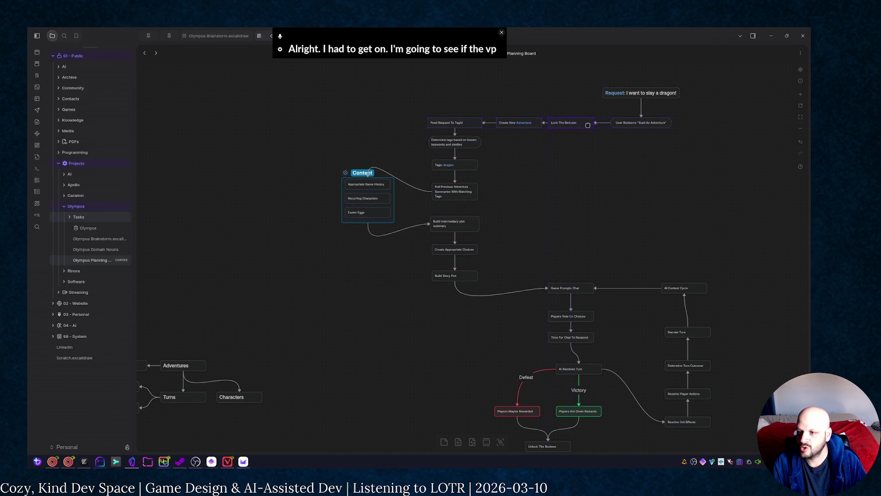
pyautogui.moveTo(630, 206); pyautogui.dragTo(498, 154)
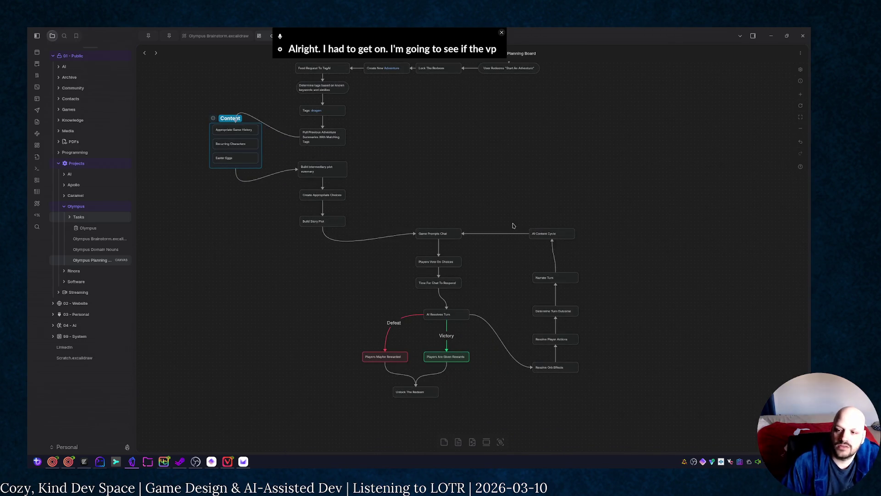
pyautogui.scroll(2, 278, 289)
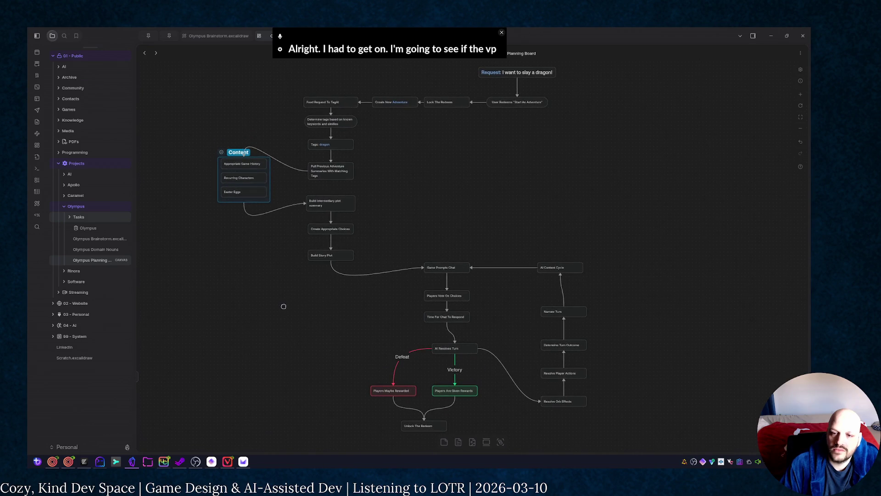
pyautogui.moveTo(195, 139)
pyautogui.mouseDown()
pyautogui.moveTo(383, 283)
pyautogui.moveTo(244, 129)
pyautogui.mouseUp()
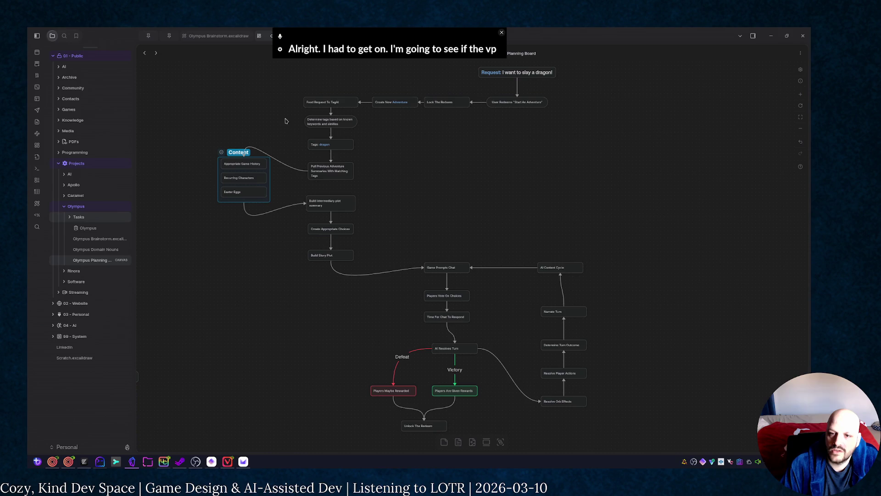
# Step: Rename the Feed Request To Tagify node to Feed Request To Whisker
pyautogui.click(335, 105)
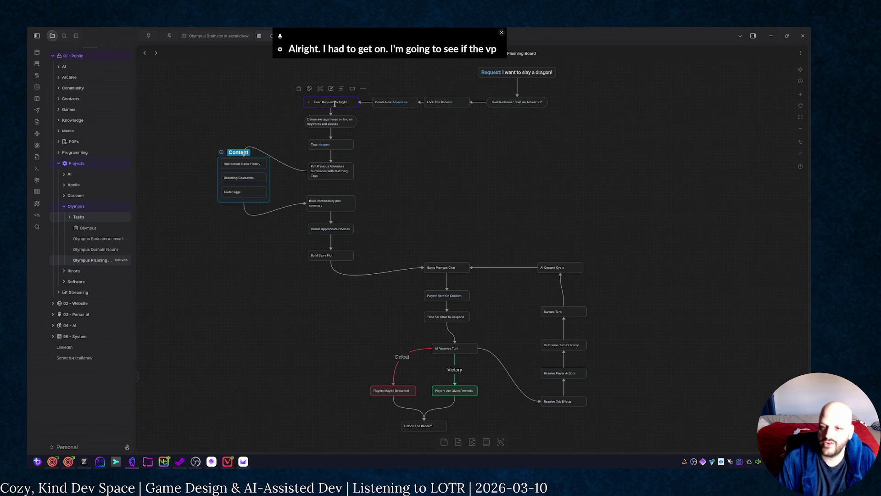
pyautogui.press('BackSpace')
pyautogui.press('BackSpace')
pyautogui.press('BackSpace')
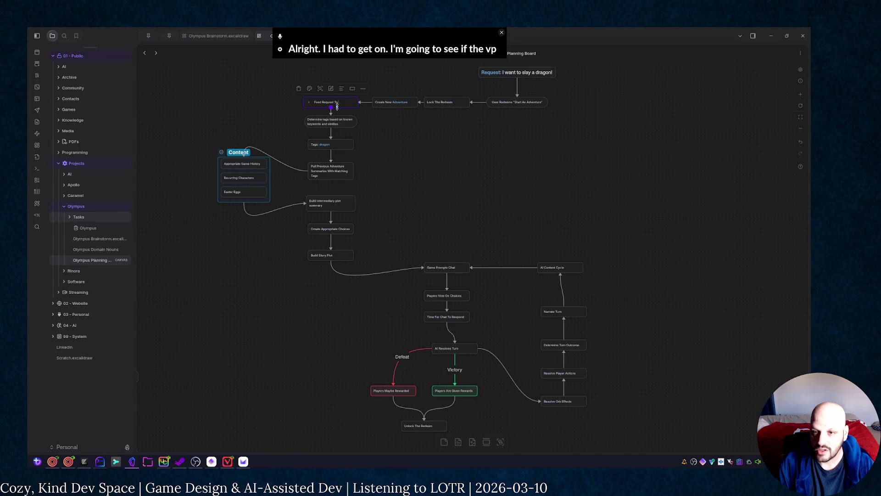
pyautogui.write('Whisker')
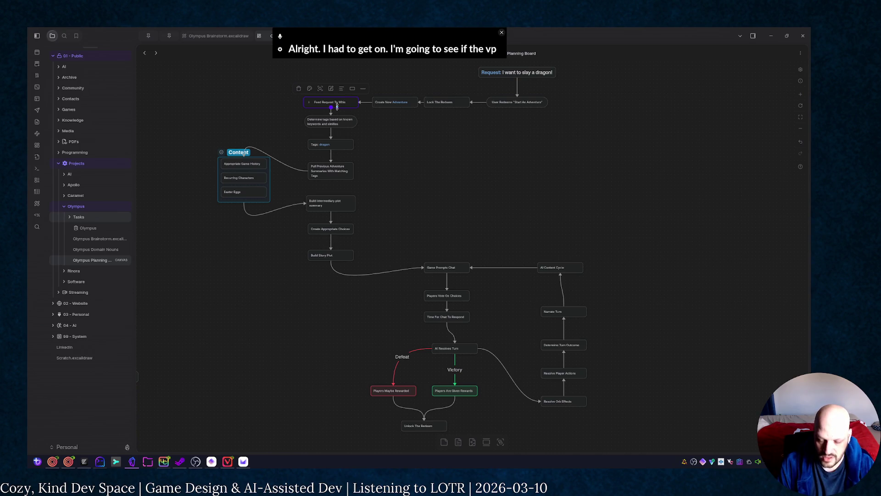
pyautogui.click(498, 204)
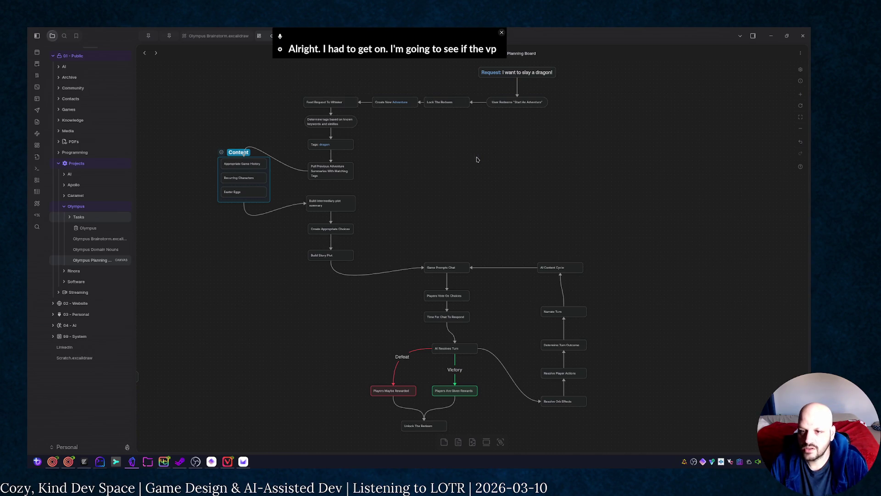
# Step: Remove the arrow linking User Redeems to Lock The Redeem
pyautogui.moveTo(498, 204); pyautogui.dragTo(450, 206)
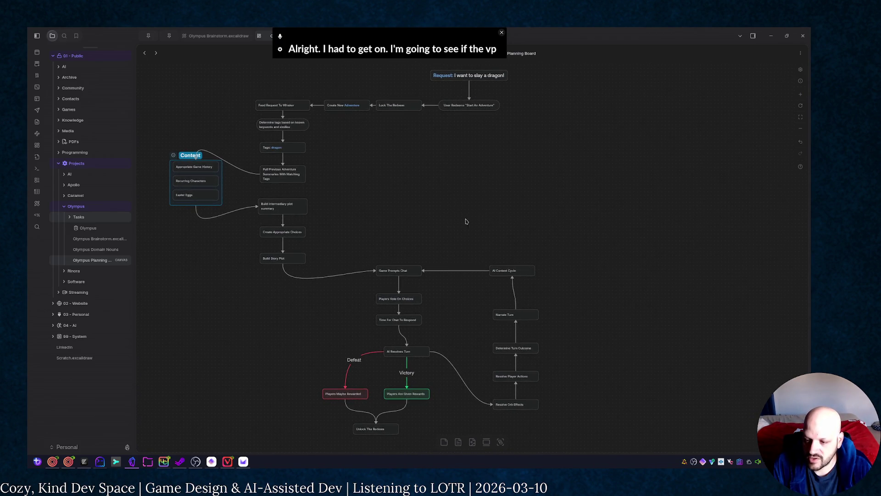
pyautogui.moveTo(434, 161); pyautogui.dragTo(426, 195)
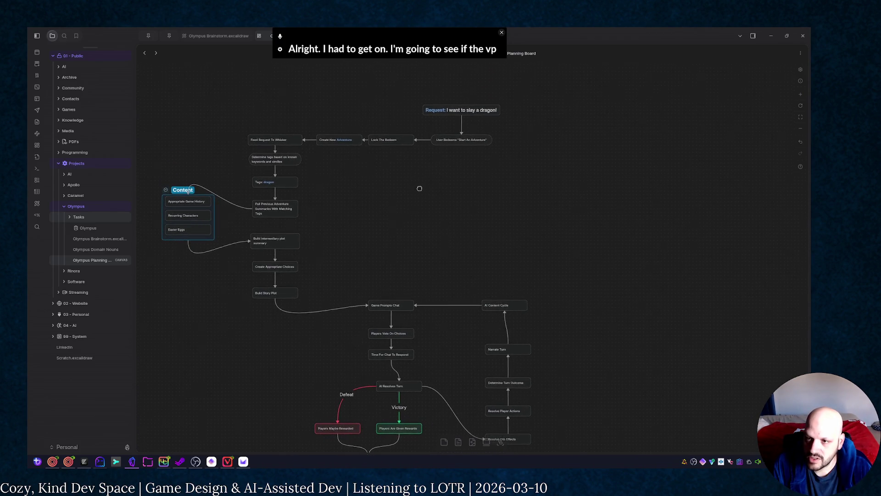
pyautogui.moveTo(513, 171); pyautogui.dragTo(399, 162)
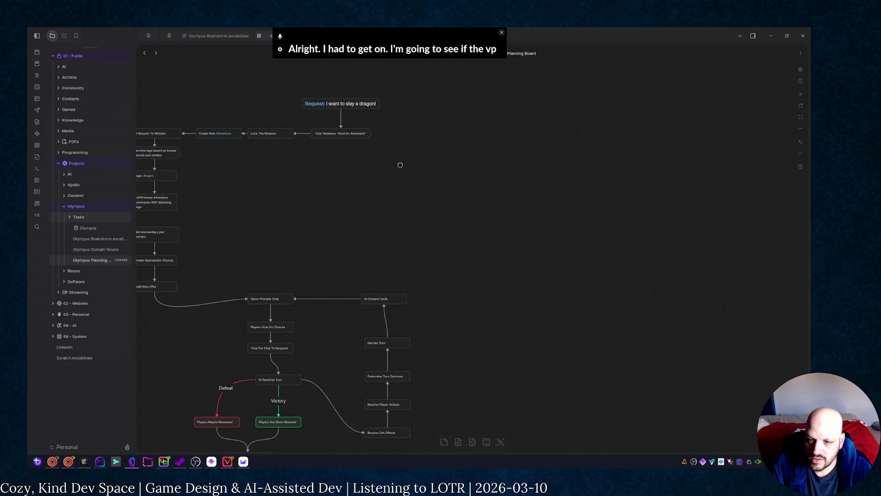
pyautogui.click(298, 129)
pyautogui.press('Delete')
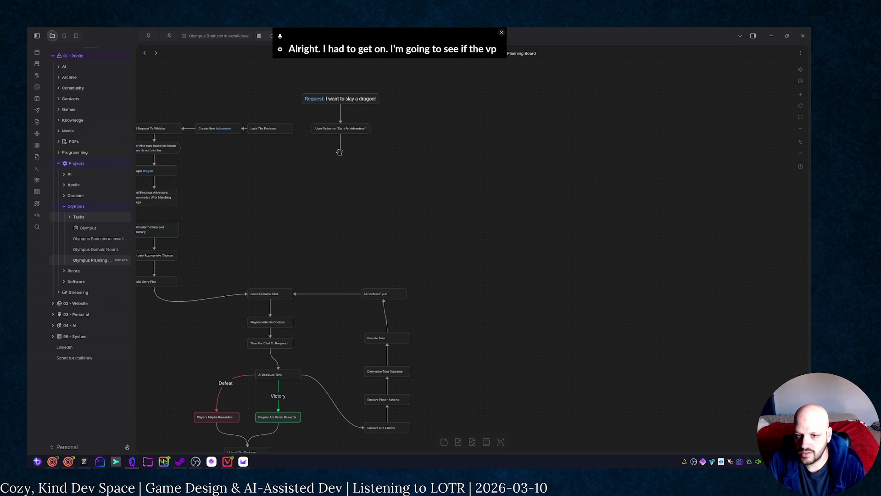
# Step: Delete the Lock The Redeem node from the flow
pyautogui.moveTo(340, 151); pyautogui.dragTo(340, 153)
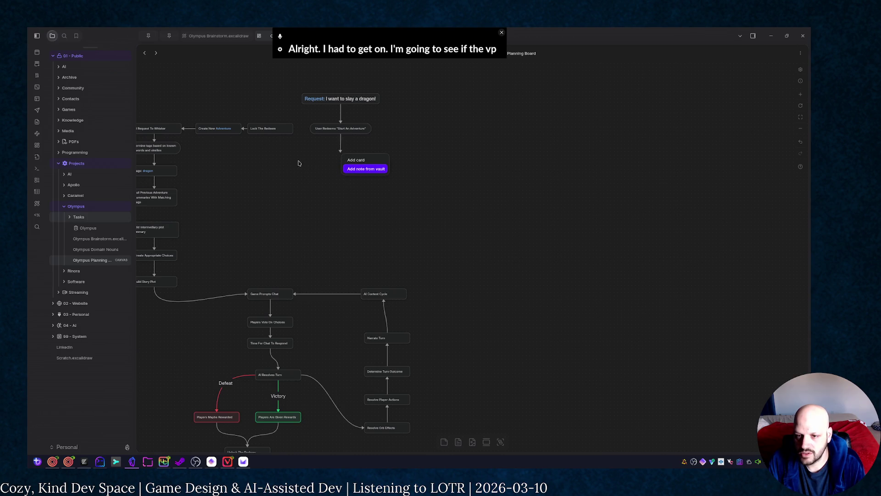
pyautogui.click(270, 156)
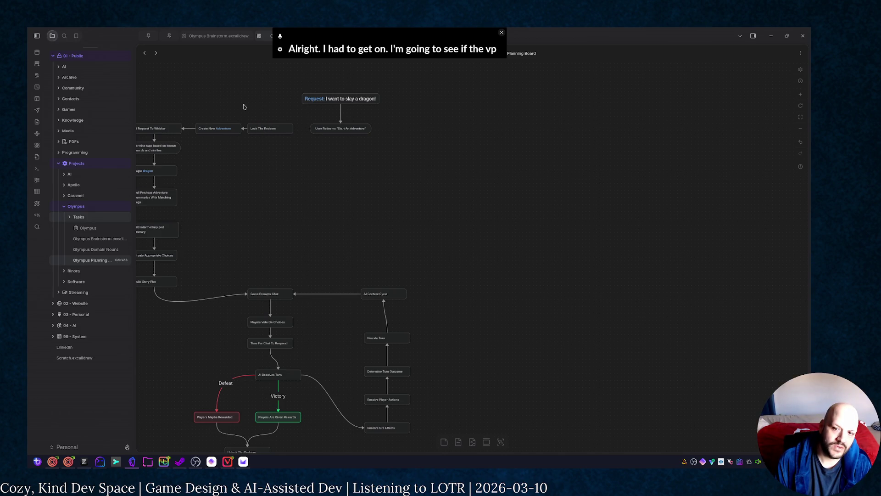
pyautogui.moveTo(241, 108)
pyautogui.mouseDown()
pyautogui.moveTo(278, 142)
pyautogui.moveTo(239, 129)
pyautogui.mouseUp()
pyautogui.press('Delete')
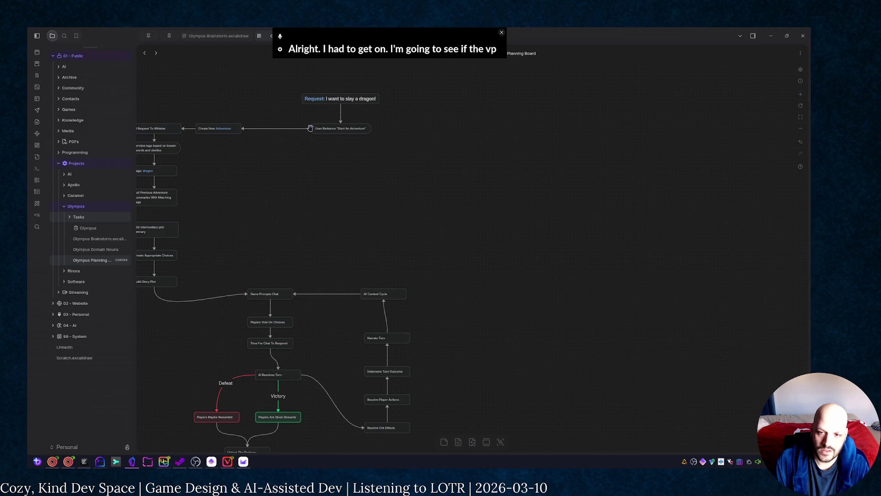
# Step: Add a new Lock Redeem card branching from User Redeems and position it beside Create New Adventure
pyautogui.moveTo(310, 130); pyautogui.dragTo(299, 119)
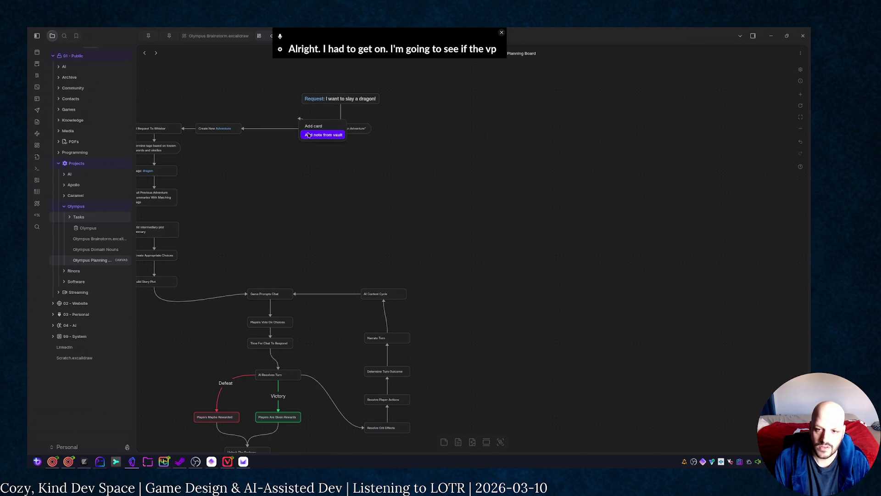
pyautogui.click(312, 126)
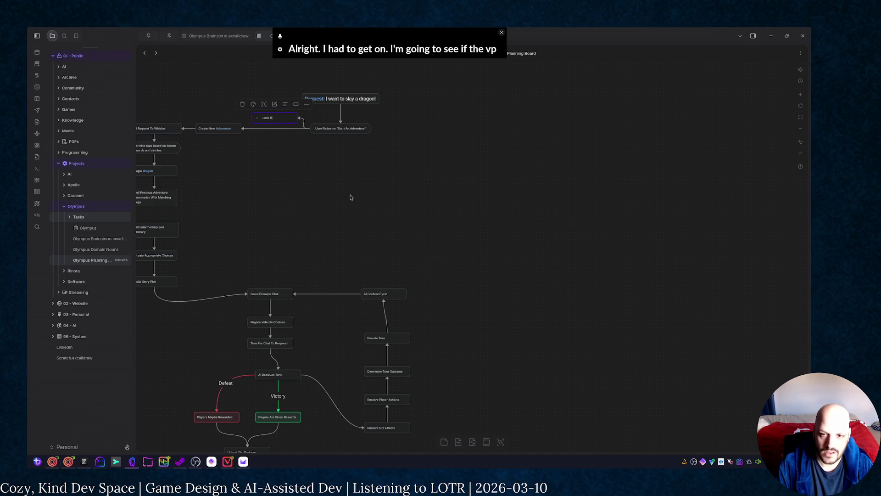
pyautogui.click(350, 197)
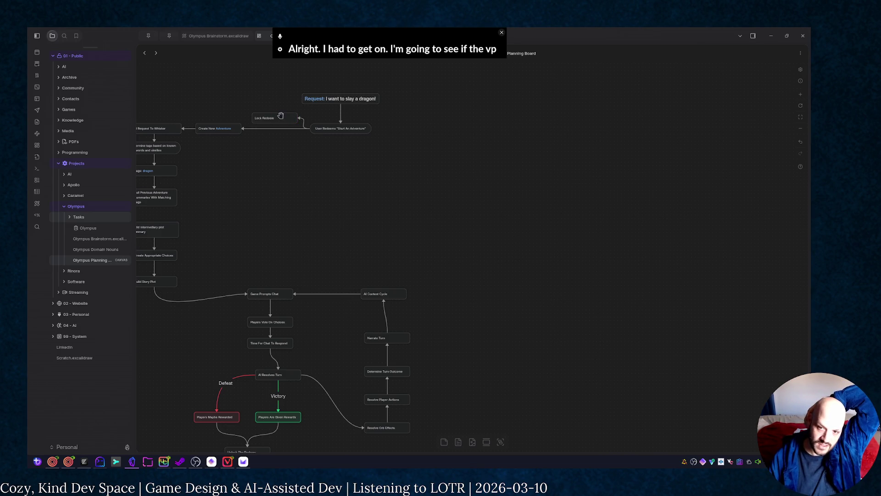
pyautogui.moveTo(279, 119)
pyautogui.mouseDown()
pyautogui.moveTo(266, 107)
pyautogui.moveTo(281, 129)
pyautogui.mouseUp()
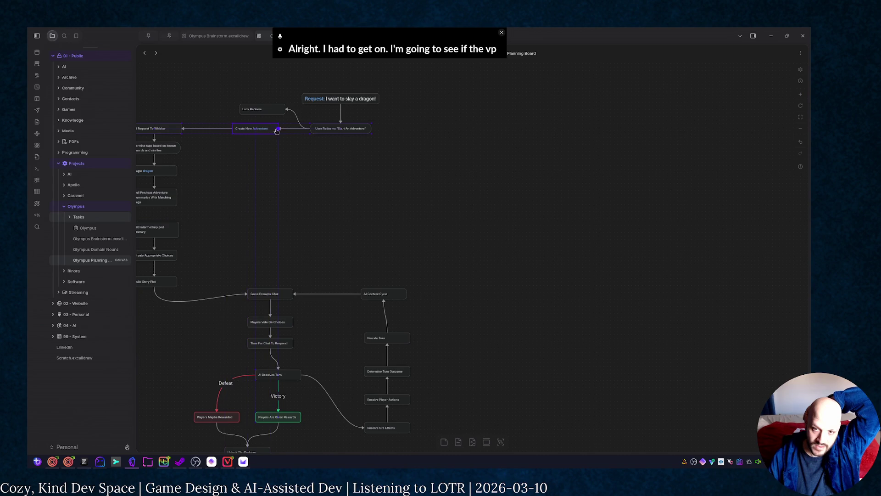
pyautogui.click(290, 191)
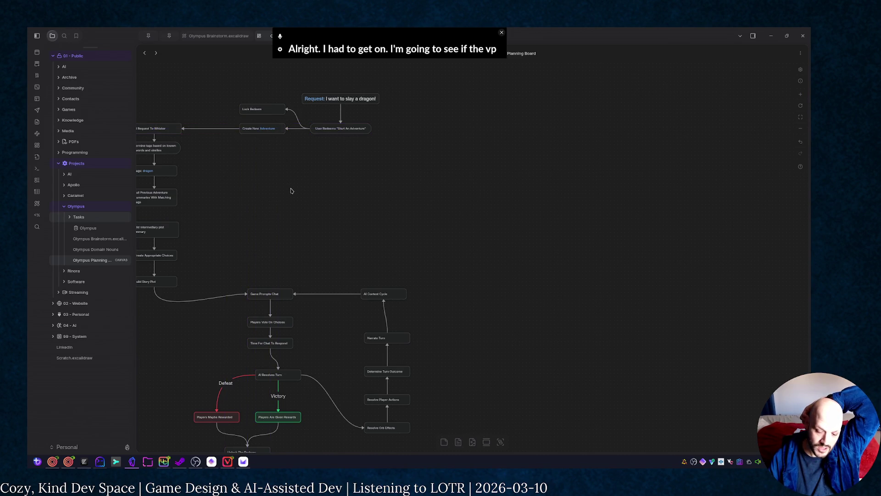
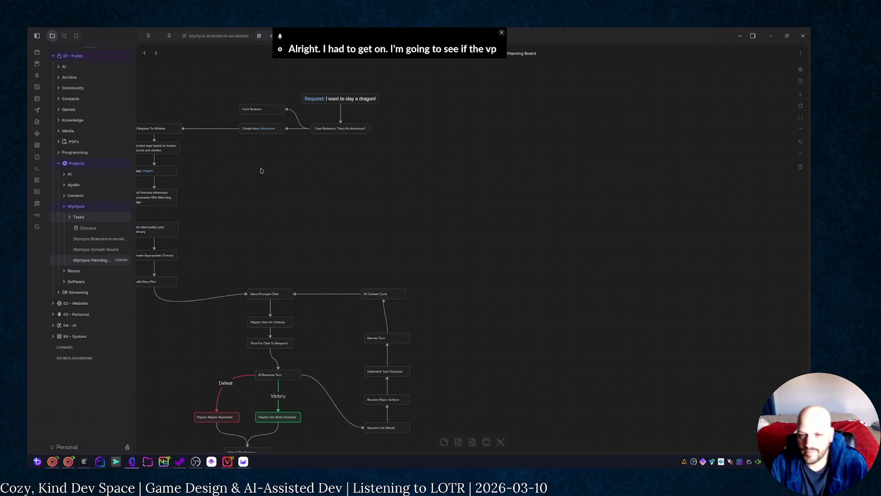
pyautogui.scroll(-2, 259, 155)
pyautogui.scroll(-2, 270, 129)
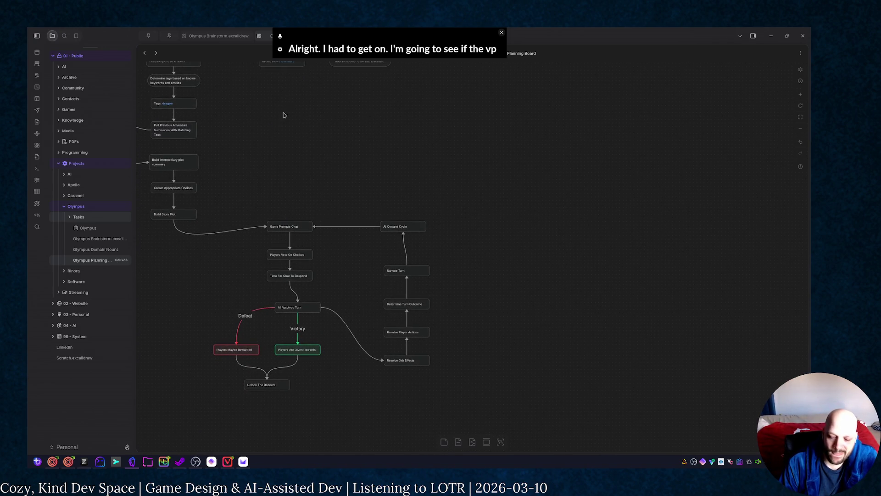
pyautogui.scroll(2, 286, 115)
pyautogui.scroll(1, 291, 143)
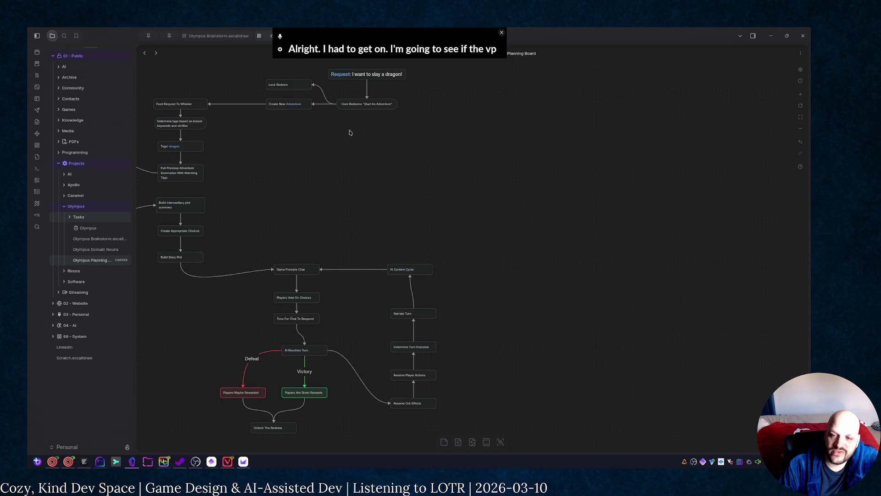
# Step: Delete the arrow into Create New Adventure and move that card below User Redeems
pyautogui.click(317, 104)
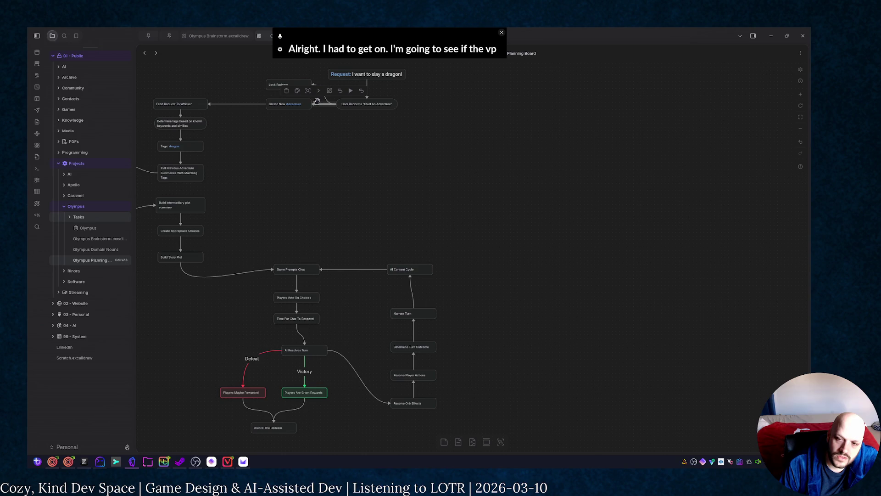
pyautogui.press('Delete')
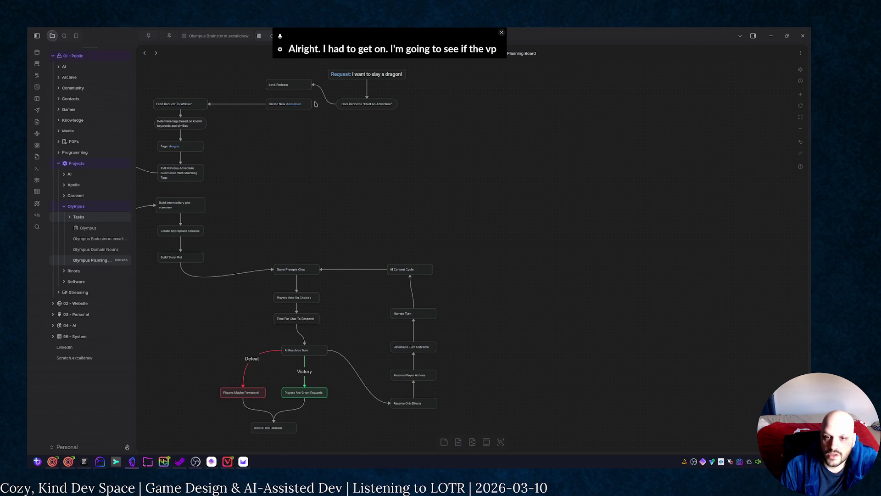
pyautogui.moveTo(306, 105)
pyautogui.mouseDown()
pyautogui.moveTo(382, 135)
pyautogui.moveTo(366, 119)
pyautogui.mouseUp()
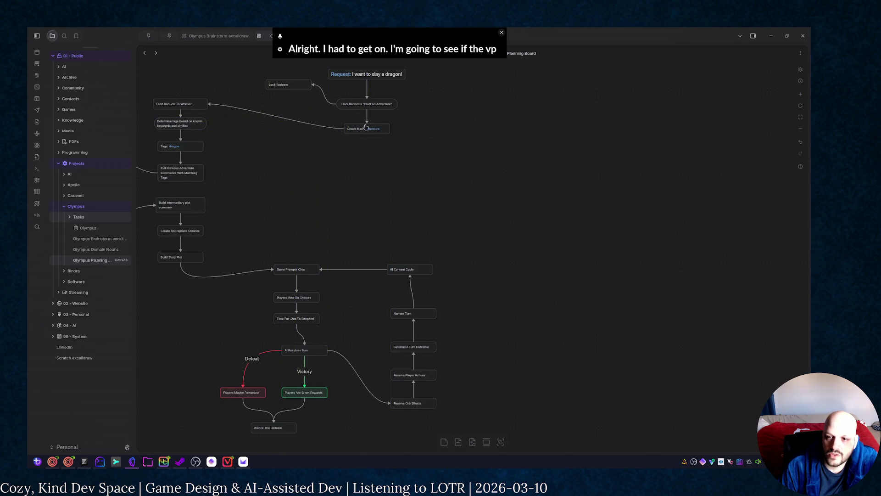
# Step: Place Lock Redeems beside User Redeems and route an arrow from User Redeems' bottom into its top
pyautogui.moveTo(294, 85)
pyautogui.mouseDown()
pyautogui.moveTo(473, 101)
pyautogui.moveTo(468, 142)
pyautogui.mouseUp()
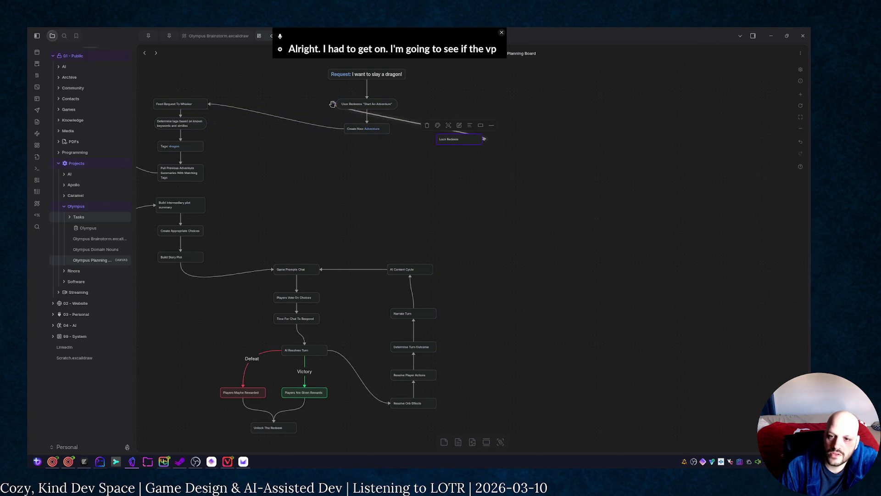
pyautogui.moveTo(338, 106); pyautogui.dragTo(397, 103)
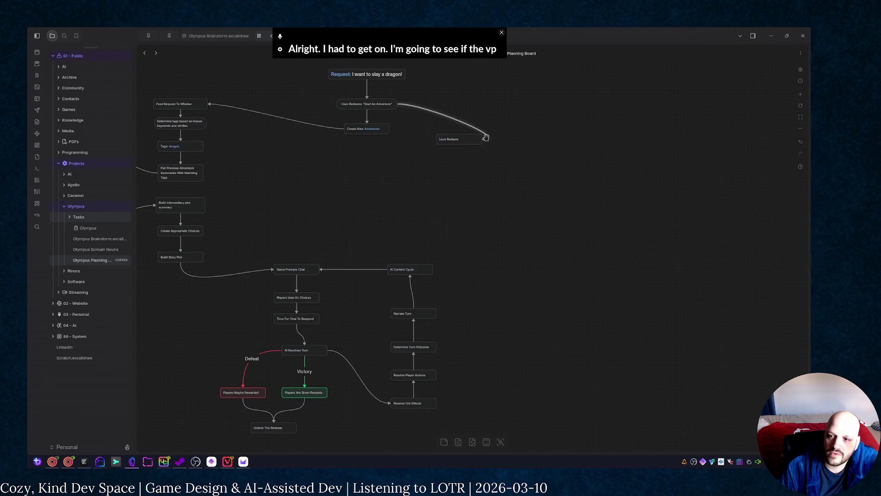
pyautogui.moveTo(485, 138)
pyautogui.mouseDown()
pyautogui.moveTo(436, 140)
pyautogui.moveTo(455, 103)
pyautogui.moveTo(436, 105)
pyautogui.moveTo(444, 129)
pyautogui.mouseUp()
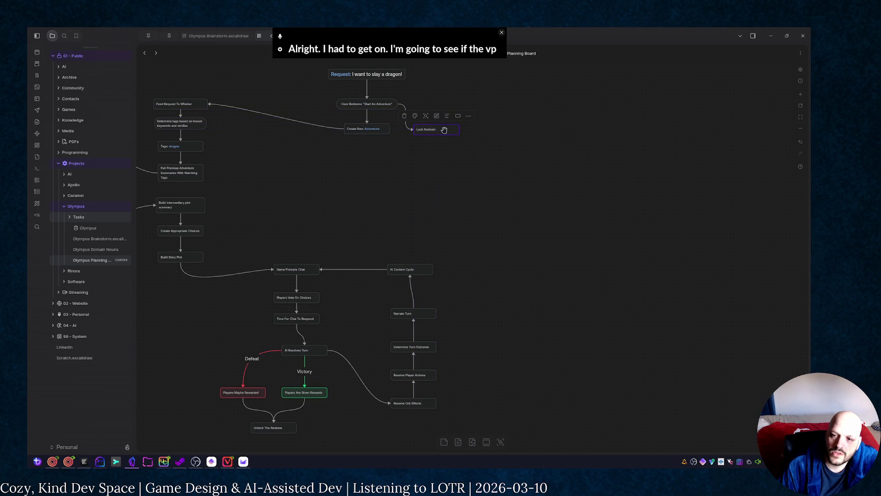
pyautogui.moveTo(399, 105)
pyautogui.mouseDown()
pyautogui.moveTo(373, 114)
pyautogui.moveTo(407, 127)
pyautogui.mouseUp()
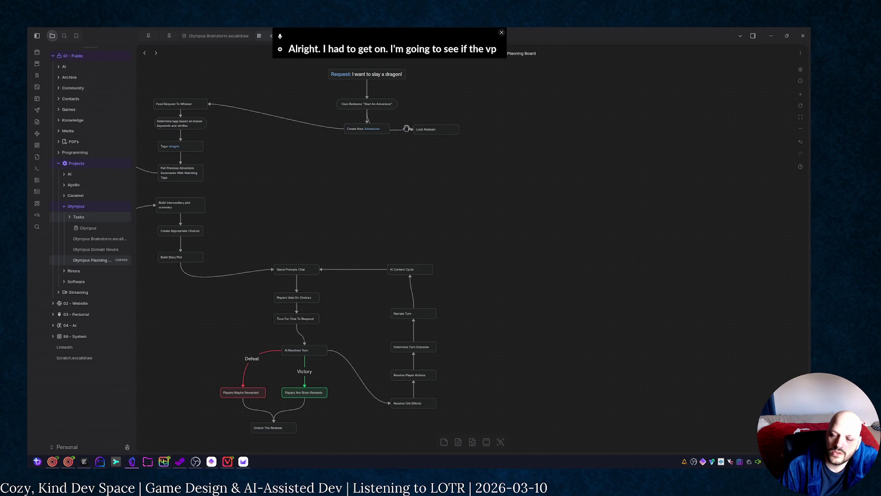
pyautogui.click(408, 128)
pyautogui.moveTo(408, 129)
pyautogui.mouseDown()
pyautogui.moveTo(439, 122)
pyautogui.moveTo(432, 129)
pyautogui.mouseUp()
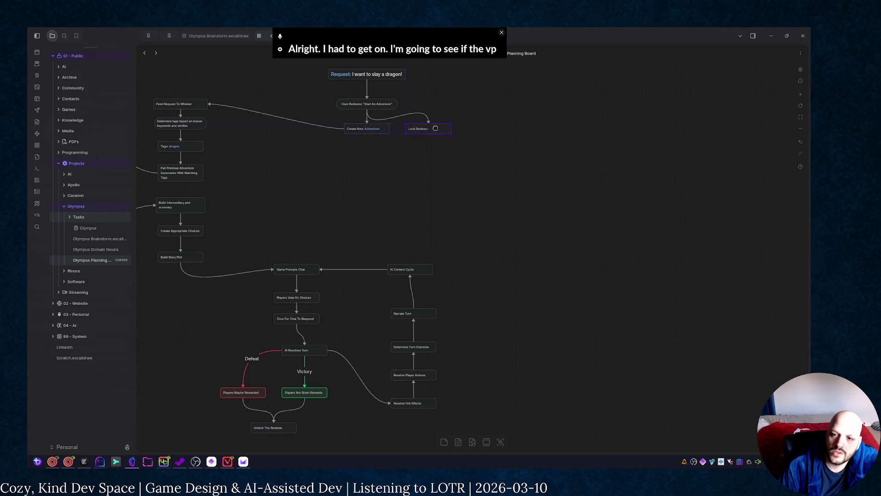
pyautogui.click(347, 163)
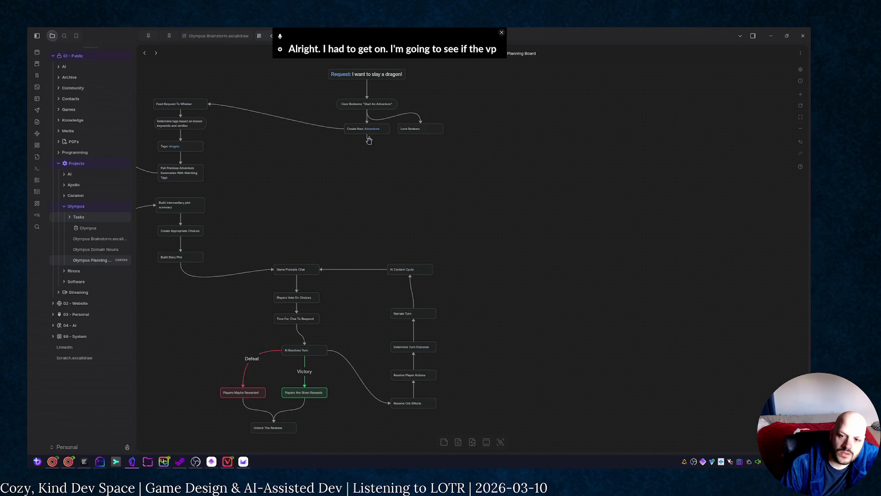
# Step: Start a new connection out of Create New Adventure, then cancel it
pyautogui.moveTo(367, 137); pyautogui.dragTo(364, 167)
pyautogui.click(313, 251)
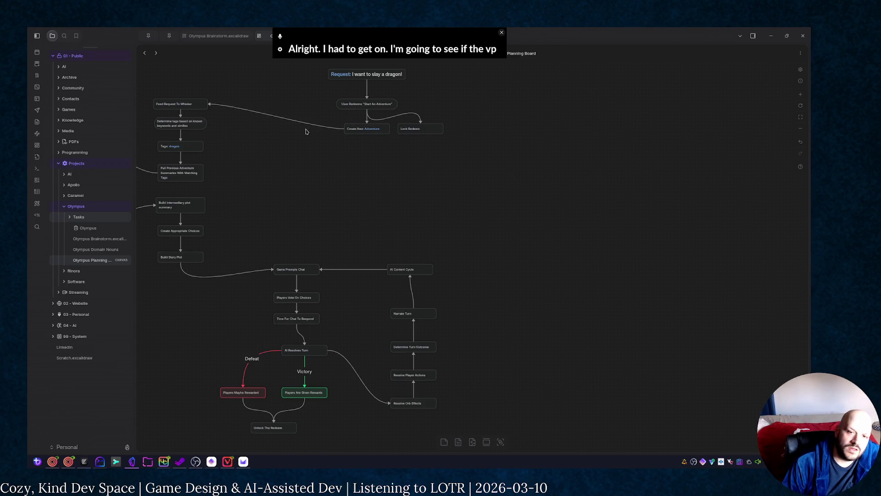
# Step: Move the whole game loop flowchart off to the right of the board
pyautogui.moveTo(299, 173); pyautogui.dragTo(276, 151)
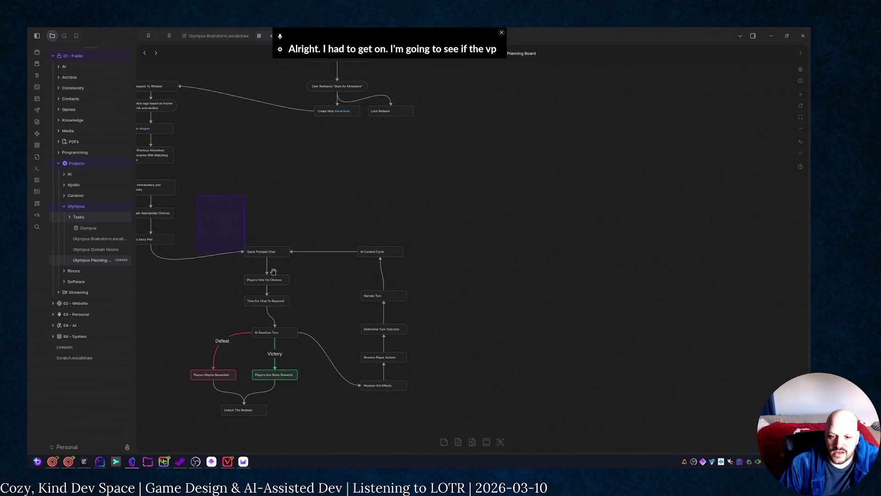
pyautogui.moveTo(273, 272); pyautogui.dragTo(475, 440)
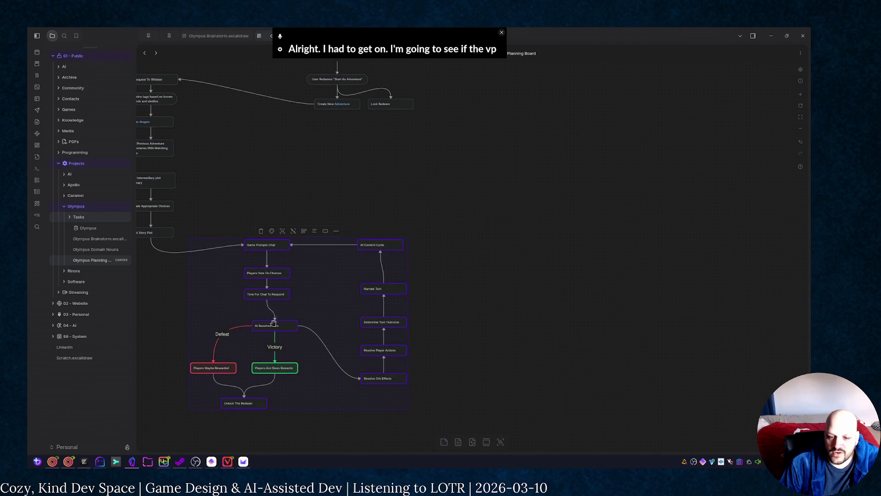
pyautogui.moveTo(275, 322)
pyautogui.mouseDown()
pyautogui.moveTo(603, 326)
pyautogui.moveTo(369, 324)
pyautogui.mouseUp()
pyautogui.keyDown('ctrl'); pyautogui.scroll(-3, 297, 258); pyautogui.keyUp('ctrl')
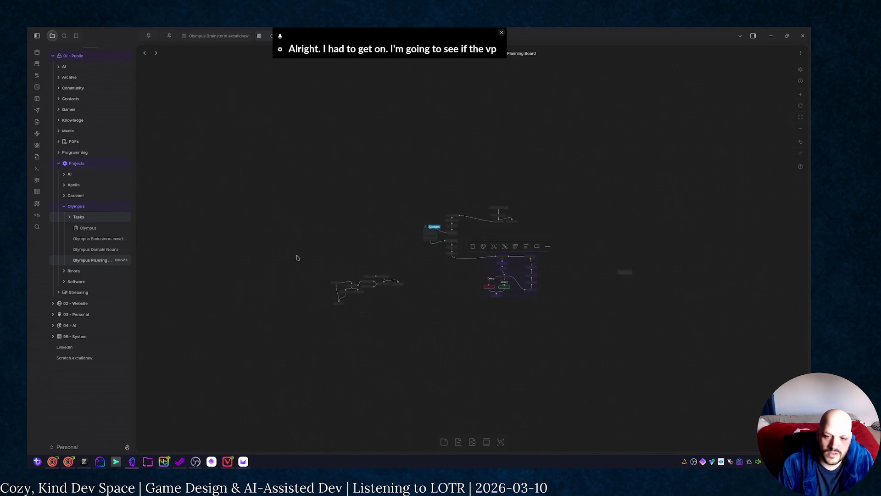
pyautogui.keyDown('ctrl'); pyautogui.scroll(3, 323, 261); pyautogui.keyUp('ctrl')
pyautogui.keyDown('ctrl'); pyautogui.scroll(-3, 482, 275); pyautogui.keyUp('ctrl')
pyautogui.keyDown('ctrl'); pyautogui.scroll(3, 688, 286); pyautogui.keyUp('ctrl')
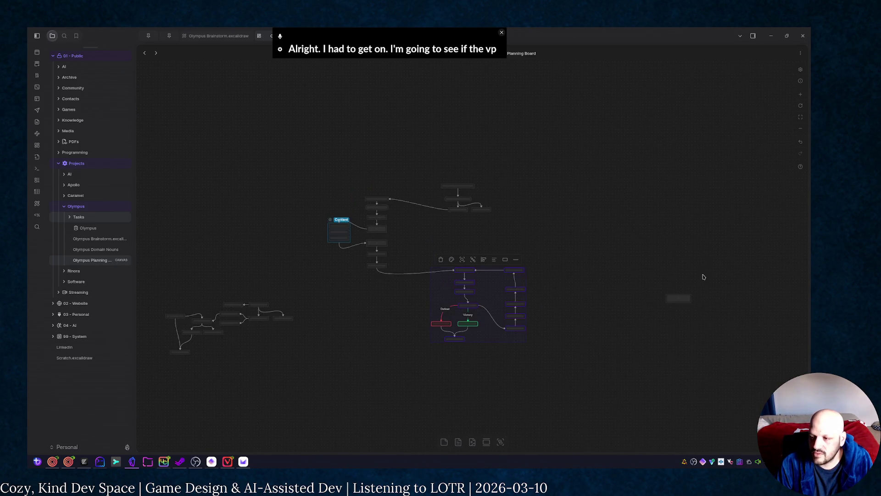
pyautogui.keyDown('ctrl'); pyautogui.scroll(3, 710, 289); pyautogui.keyUp('ctrl')
pyautogui.keyDown('ctrl'); pyautogui.scroll(2, 702, 310); pyautogui.keyUp('ctrl')
pyautogui.keyDown('ctrl'); pyautogui.scroll(-4, 681, 296); pyautogui.keyUp('ctrl')
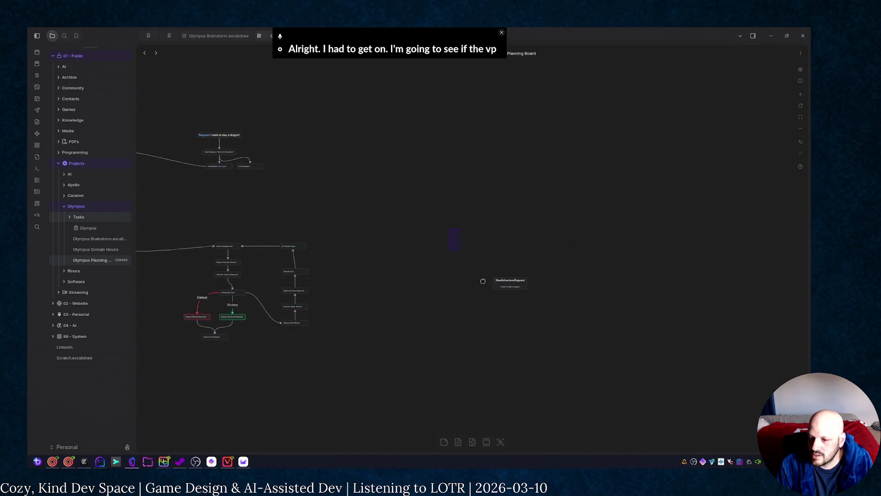
pyautogui.keyDown('ctrl'); pyautogui.scroll(-3, 217, 264); pyautogui.keyUp('ctrl')
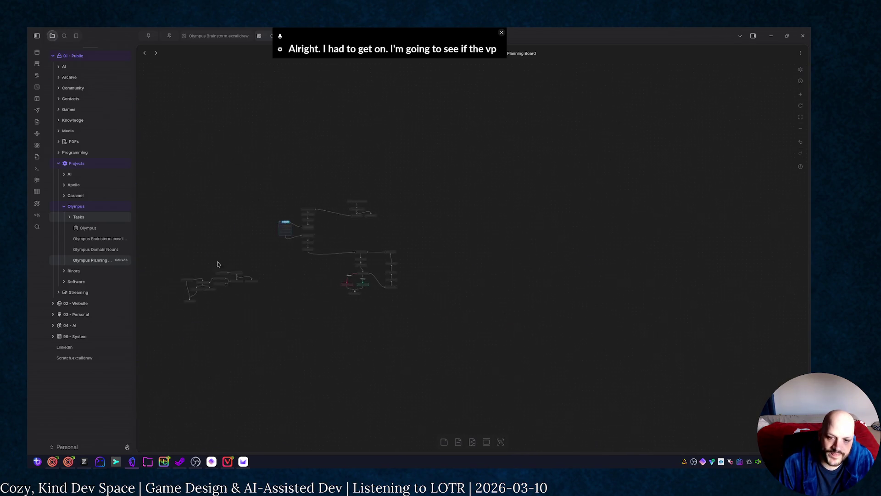
pyautogui.keyDown('ctrl'); pyautogui.scroll(2, 217, 264); pyautogui.keyUp('ctrl')
pyautogui.keyDown('ctrl'); pyautogui.scroll(2, 301, 245); pyautogui.keyUp('ctrl')
pyautogui.keyDown('ctrl'); pyautogui.scroll(2, 413, 258); pyautogui.keyUp('ctrl')
pyautogui.keyDown('ctrl'); pyautogui.scroll(1, 586, 271); pyautogui.keyUp('ctrl')
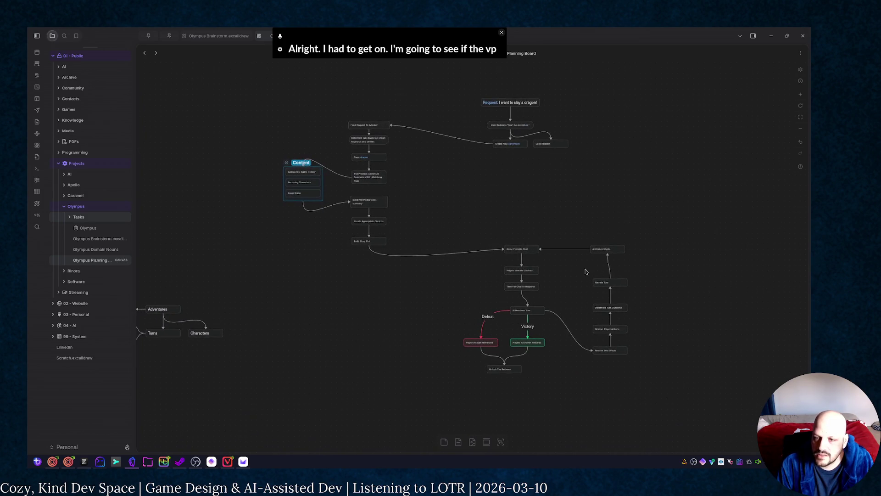
pyautogui.hscroll(3, 680, 273)
pyautogui.scroll(-1, 680, 273)
pyautogui.moveTo(350, 173); pyautogui.dragTo(592, 375)
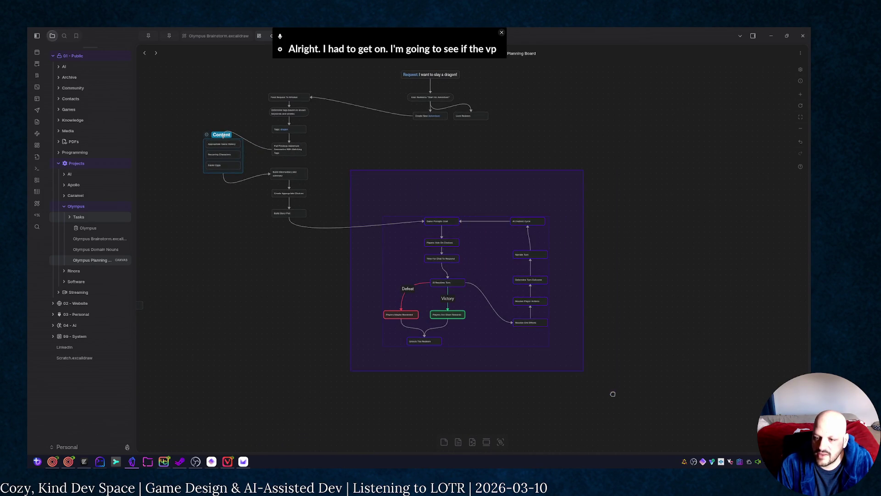
pyautogui.moveTo(484, 263); pyautogui.dragTo(659, 251)
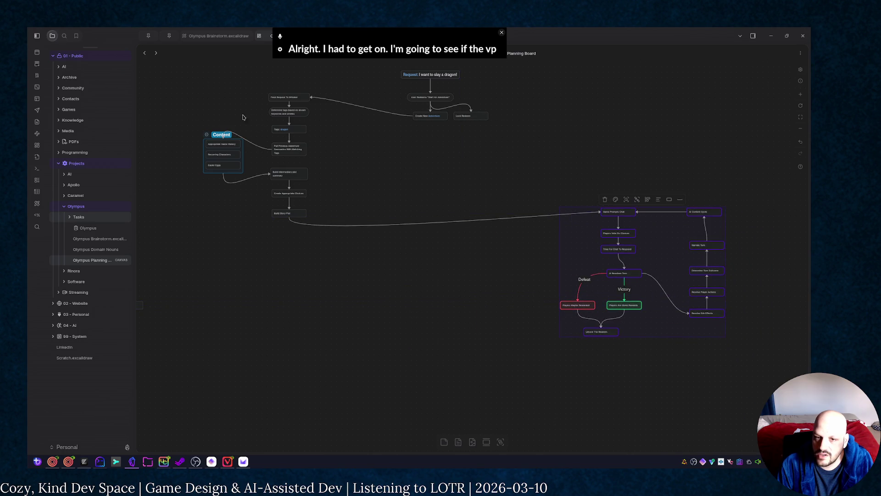
# Step: Drop the story-setup chain below the request chain and remove its link from Create New Adventure
pyautogui.moveTo(186, 74); pyautogui.dragTo(348, 230)
pyautogui.moveTo(304, 182)
pyautogui.mouseDown()
pyautogui.moveTo(320, 201)
pyautogui.moveTo(448, 234)
pyautogui.mouseUp()
pyautogui.click(482, 195)
pyautogui.scroll(2, 482, 194)
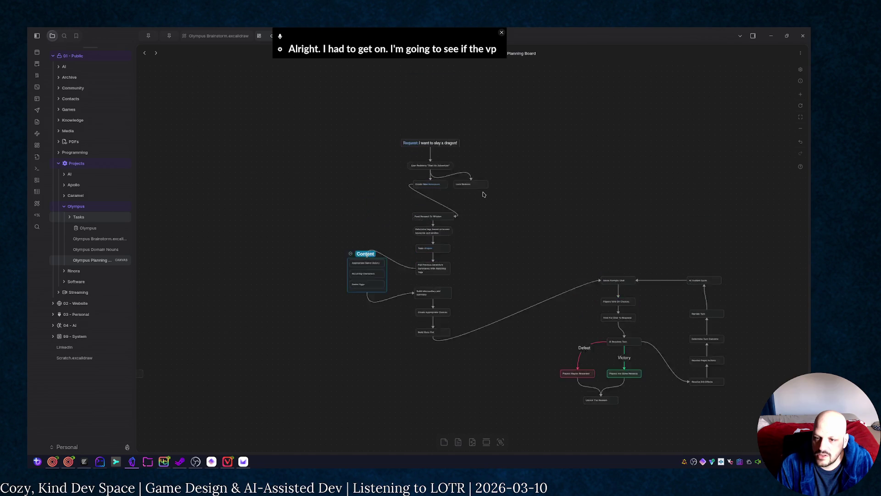
pyautogui.press('Delete')
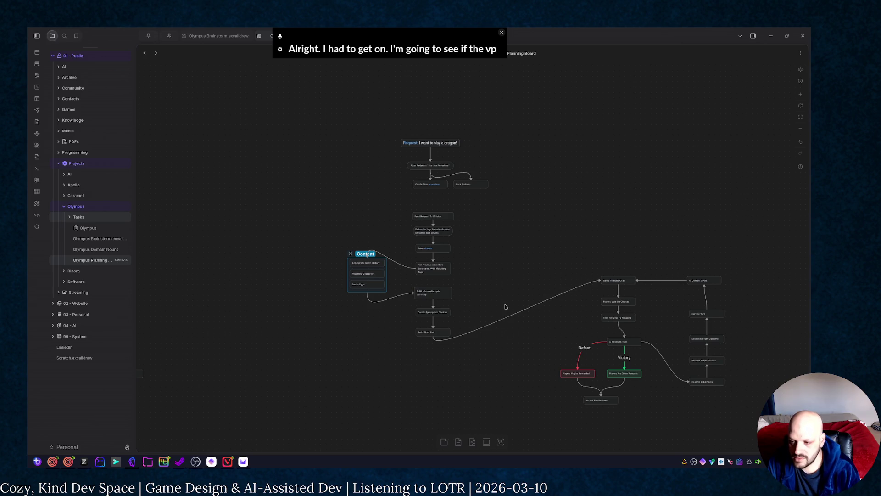
pyautogui.moveTo(499, 290); pyautogui.dragTo(527, 336)
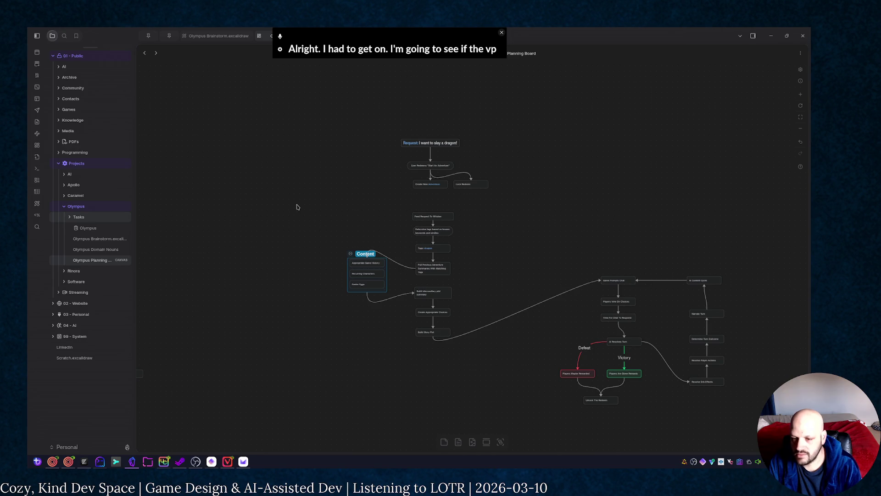
# Step: Shift the story-setup chain with Content down-left and delete Build Story Plot's link to the game loop
pyautogui.moveTo(334, 208); pyautogui.dragTo(467, 325)
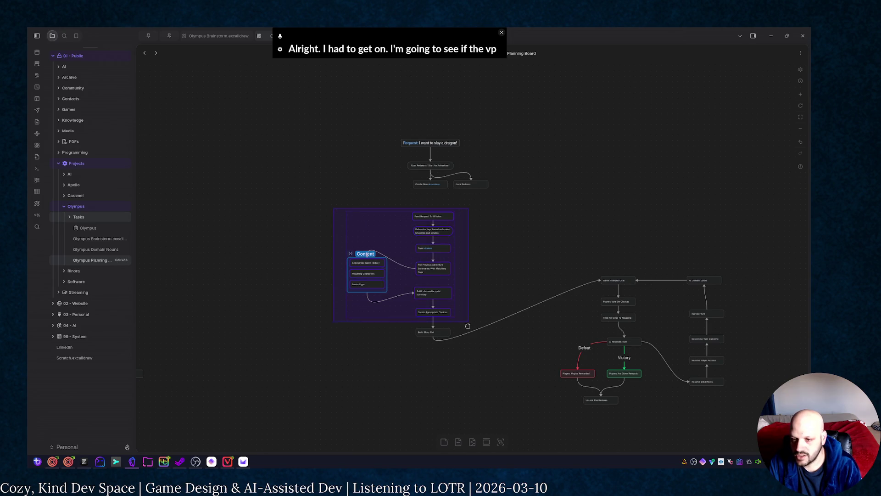
pyautogui.moveTo(473, 359); pyautogui.dragTo(472, 359)
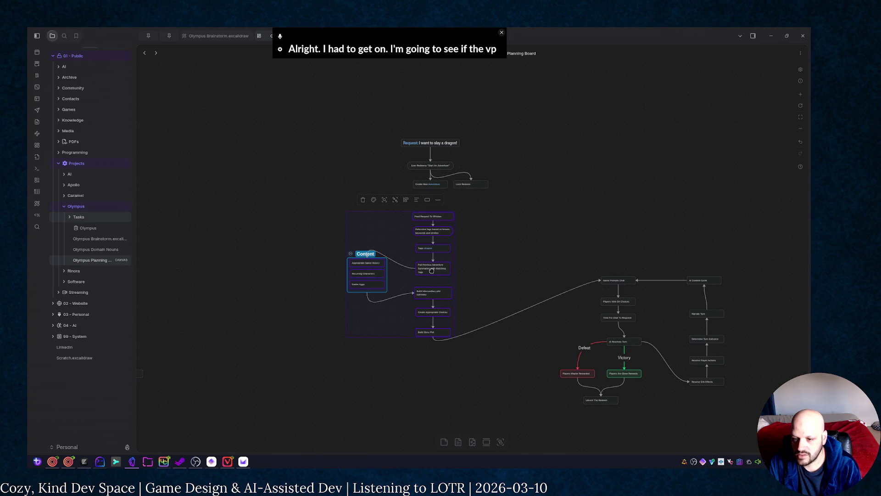
pyautogui.moveTo(432, 270); pyautogui.dragTo(346, 285)
pyautogui.click(462, 300)
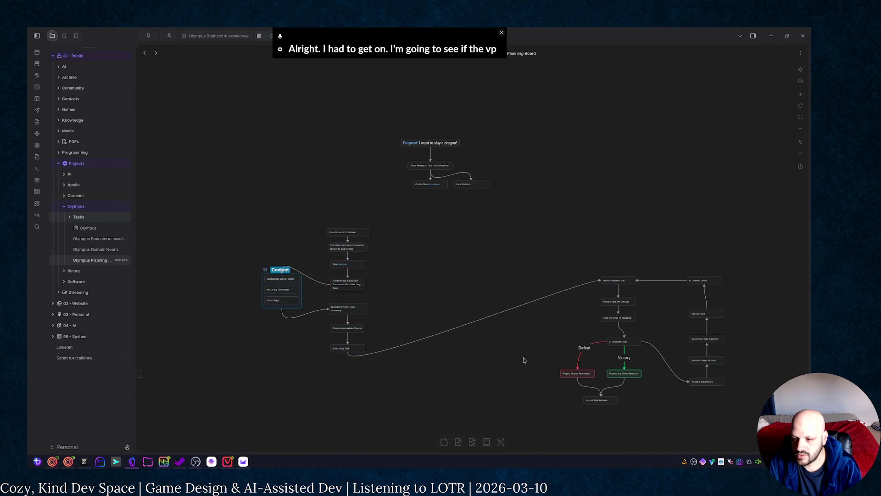
pyautogui.click(494, 313)
pyautogui.press('Delete')
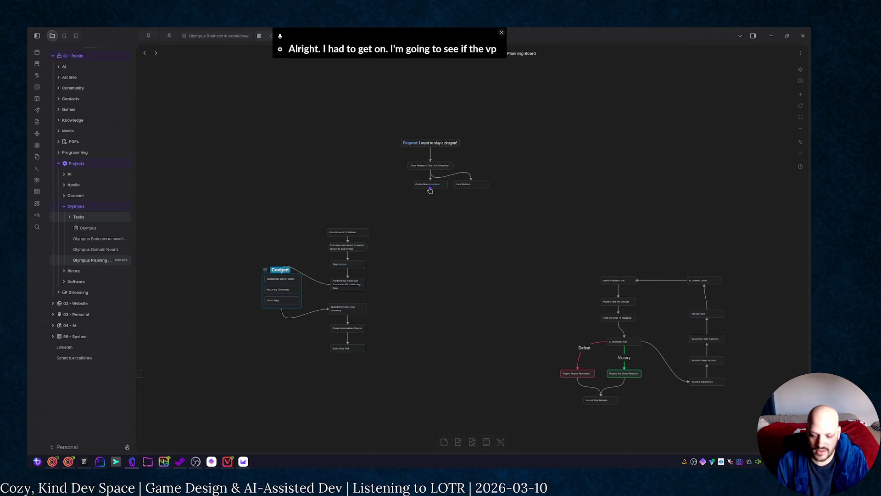
pyautogui.moveTo(430, 189); pyautogui.dragTo(432, 210)
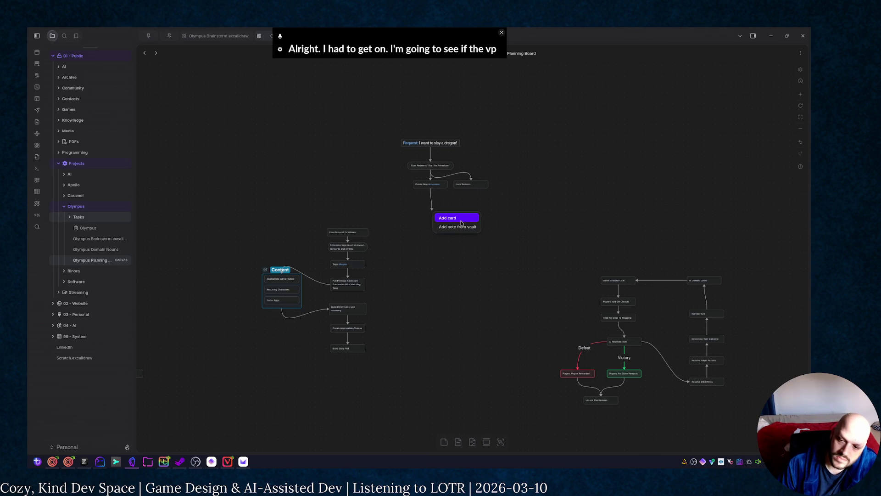
# Step: Create the Process Through Whisker card under Create New Adventure and nudge it into place
pyautogui.click(479, 235)
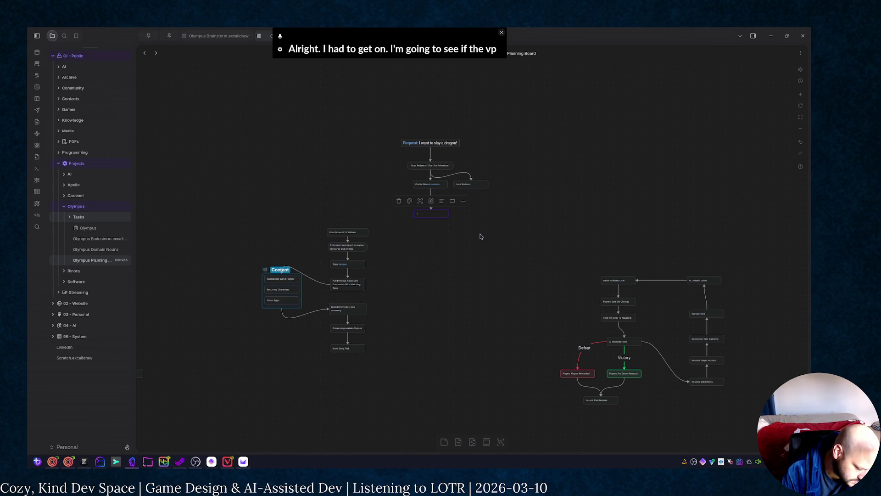
pyautogui.write('Post')
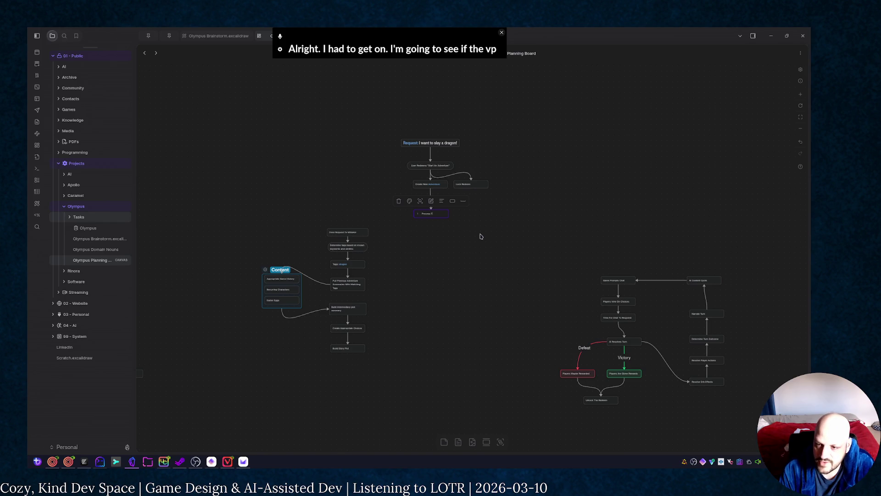
pyautogui.write('essage')
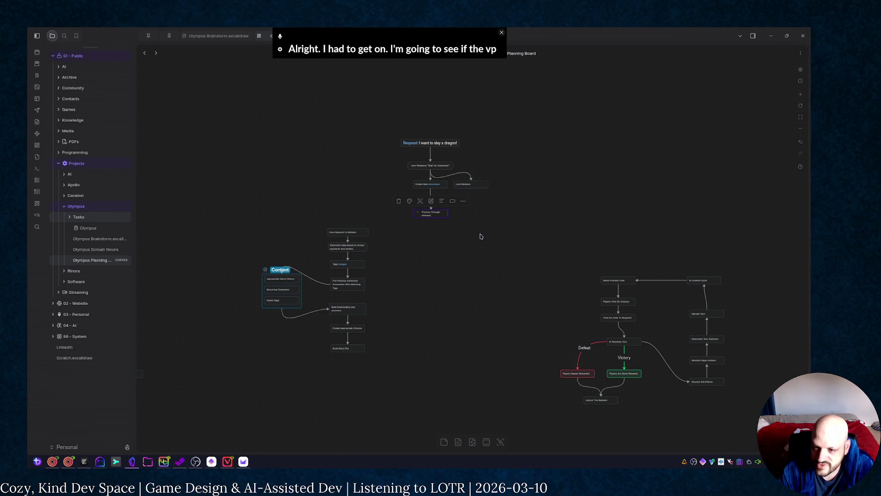
pyautogui.click(538, 228)
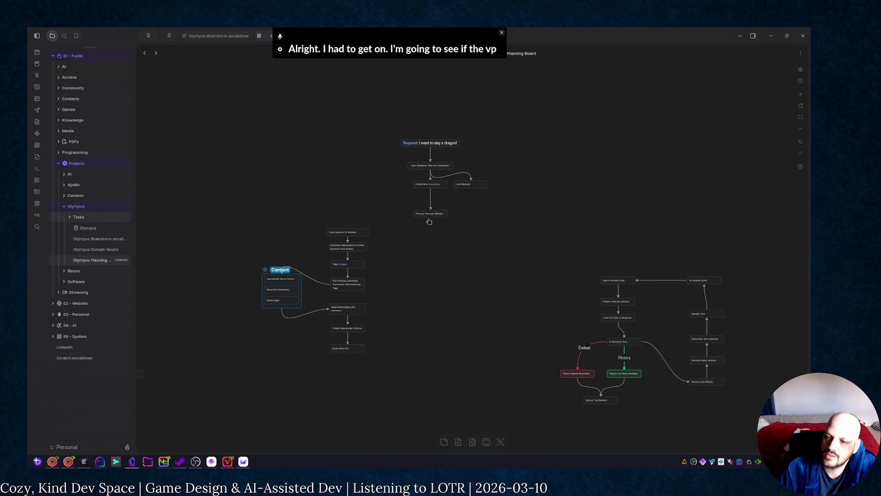
pyautogui.moveTo(438, 212); pyautogui.dragTo(437, 216)
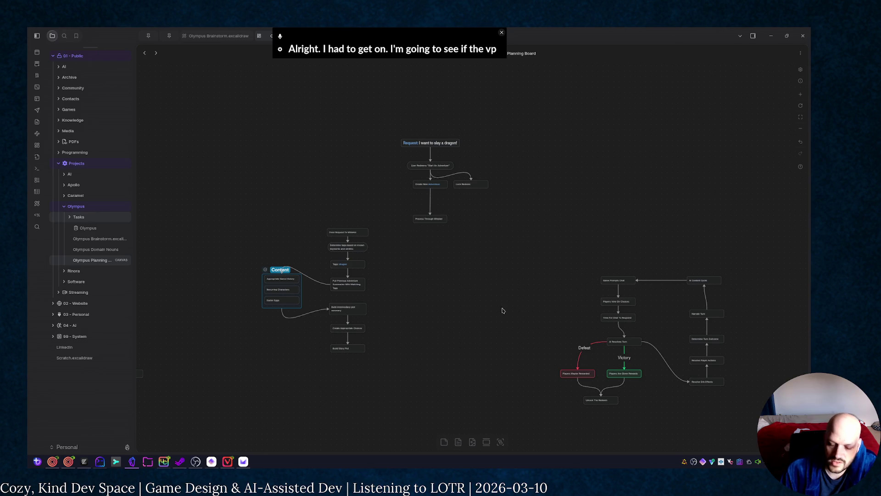
pyautogui.moveTo(588, 260); pyautogui.dragTo(740, 412)
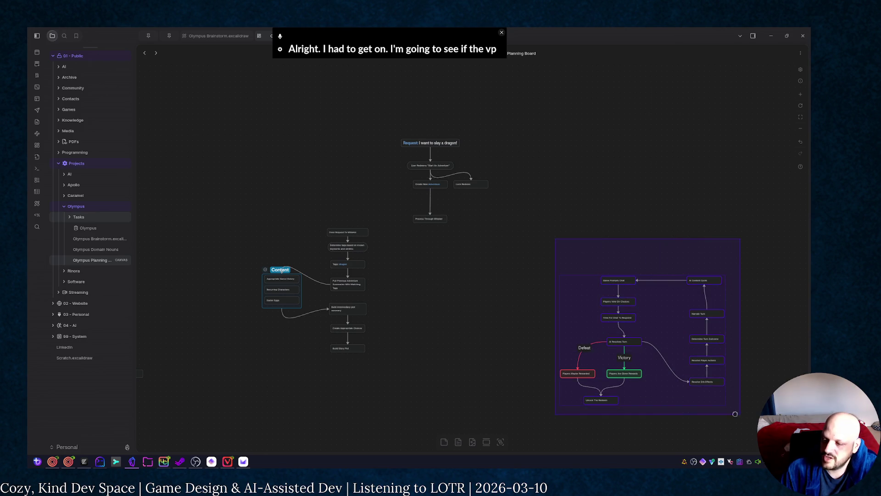
# Step: Move the game loop flowchart under the centre and connect Process Through Whisker to Game Prompts Chat
pyautogui.moveTo(631, 342)
pyautogui.mouseDown()
pyautogui.moveTo(435, 324)
pyautogui.moveTo(447, 316)
pyautogui.mouseUp()
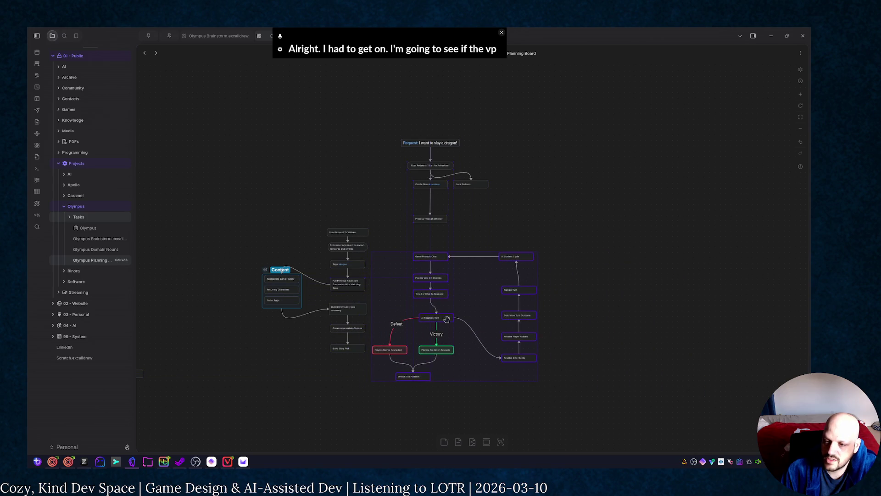
pyautogui.click(507, 201)
pyautogui.moveTo(430, 225); pyautogui.dragTo(431, 253)
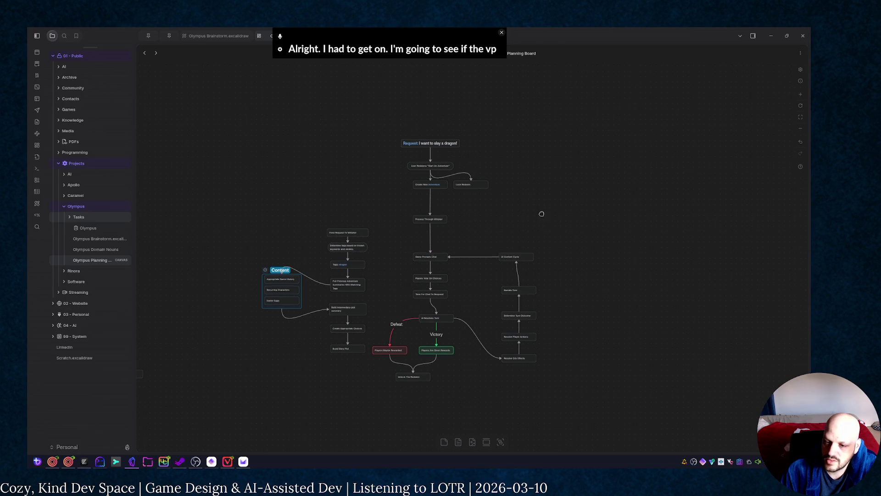
pyautogui.keyDown('ctrl'); pyautogui.scroll(3, 530, 194); pyautogui.keyUp('ctrl')
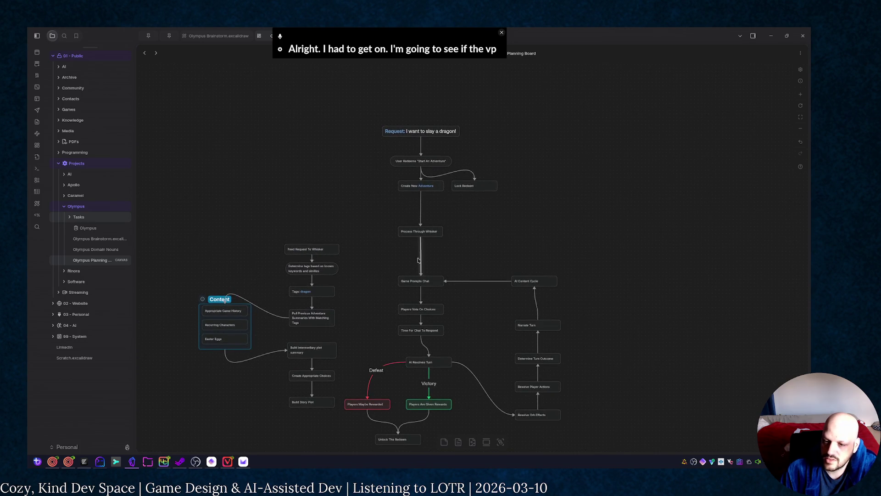
# Step: Move the left column up and link Feed Request To Whisker and Build Story Plot into Process Through Whisker
pyautogui.moveTo(172, 216); pyautogui.dragTo(323, 432)
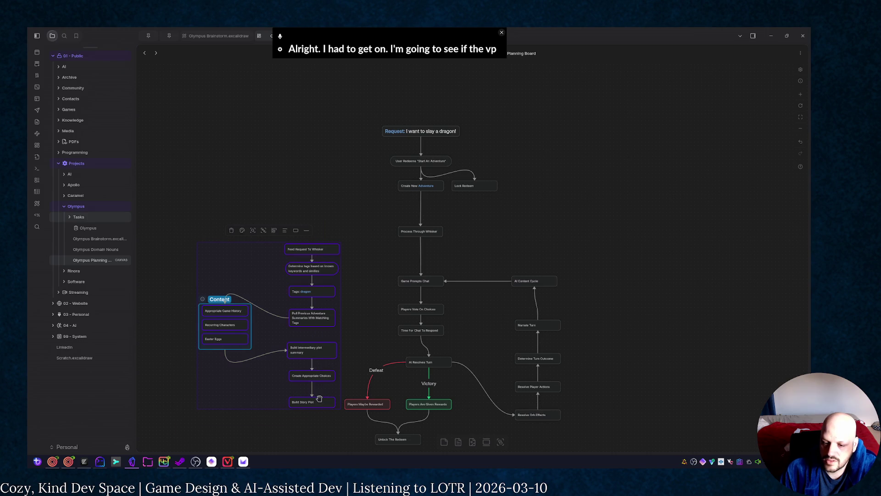
pyautogui.moveTo(317, 399); pyautogui.dragTo(296, 314)
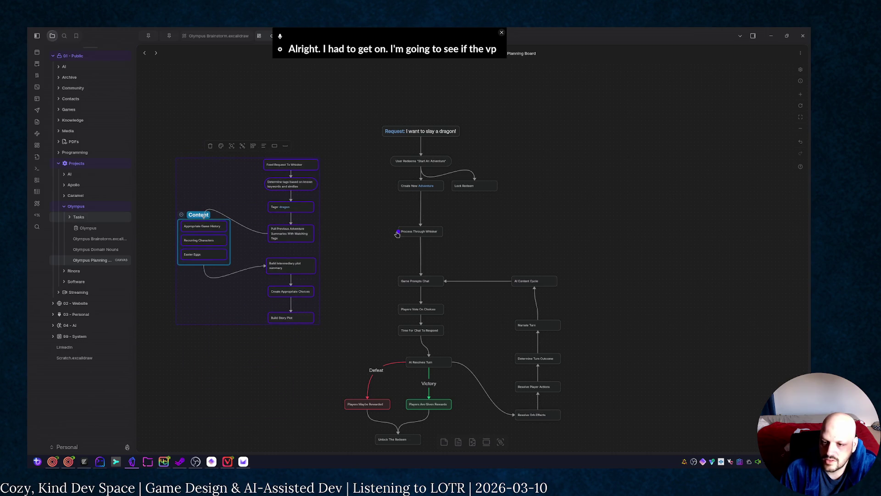
pyautogui.moveTo(397, 234); pyautogui.dragTo(294, 160)
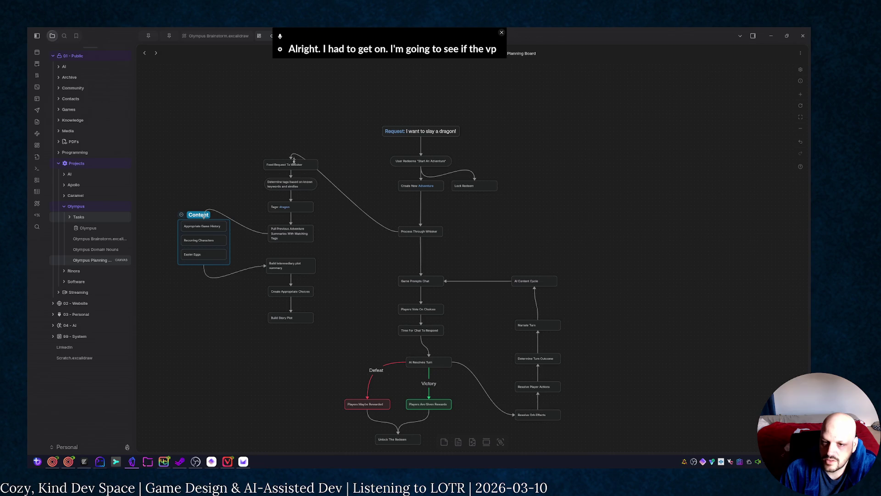
pyautogui.moveTo(292, 326); pyautogui.dragTo(399, 235)
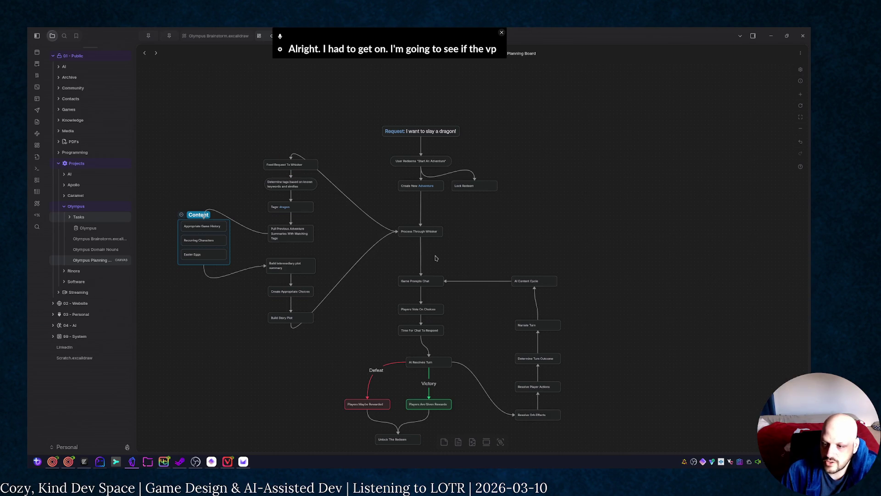
pyautogui.scroll(-1, 573, 280)
pyautogui.scroll(-3, 572, 280)
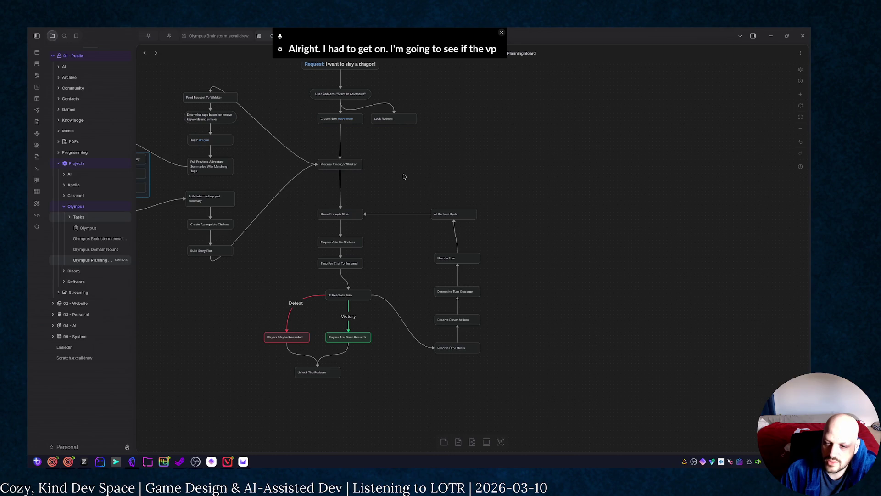
# Step: Move the column from AI Context Cycle downward off to the right of the main flow
pyautogui.moveTo(407, 176)
pyautogui.mouseDown()
pyautogui.moveTo(462, 260)
pyautogui.moveTo(508, 390)
pyautogui.mouseUp()
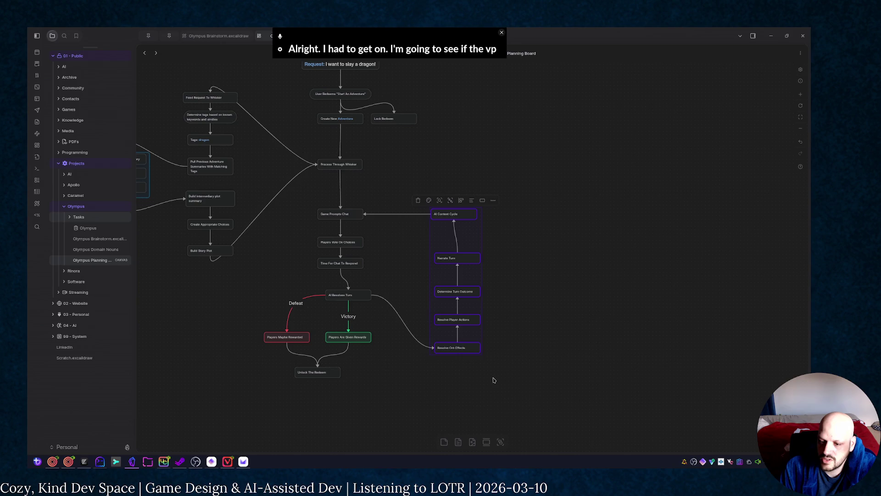
pyautogui.moveTo(469, 346)
pyautogui.mouseDown()
pyautogui.moveTo(485, 322)
pyautogui.moveTo(676, 322)
pyautogui.mouseUp()
pyautogui.click(503, 320)
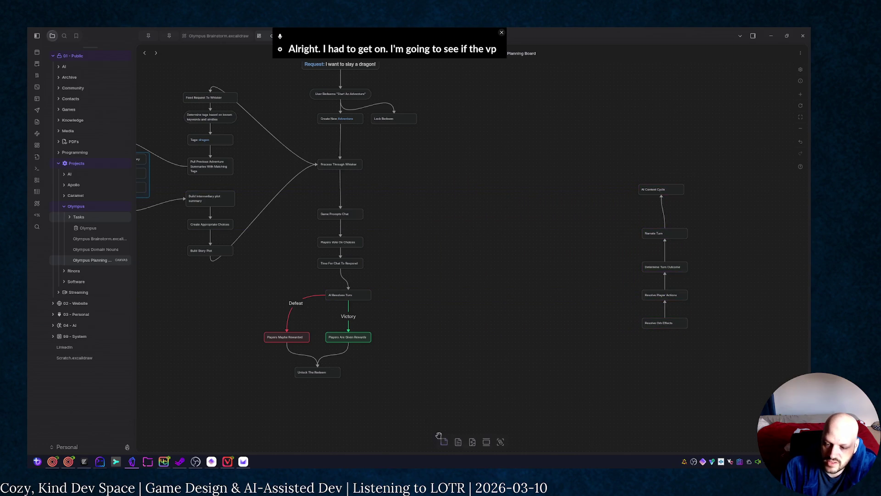
pyautogui.moveTo(444, 441)
pyautogui.mouseDown()
pyautogui.moveTo(452, 239)
pyautogui.moveTo(467, 375)
pyautogui.moveTo(510, 393)
pyautogui.mouseUp()
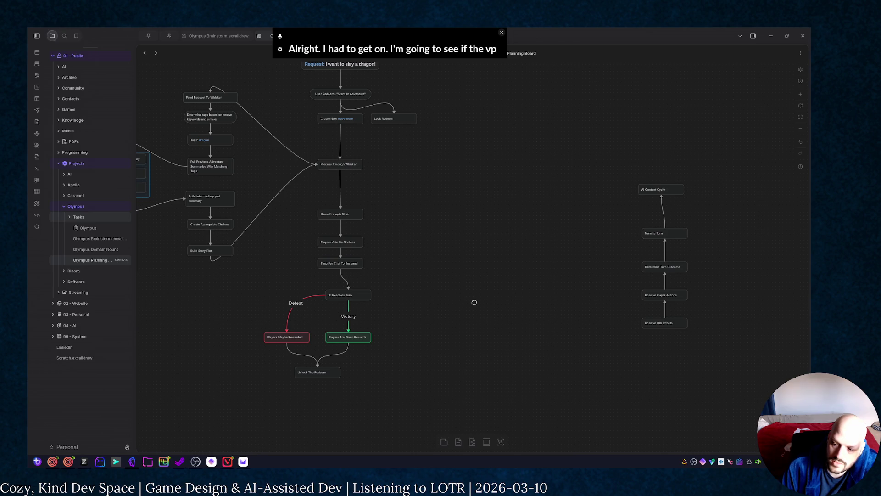
pyautogui.moveTo(474, 301); pyautogui.dragTo(458, 277)
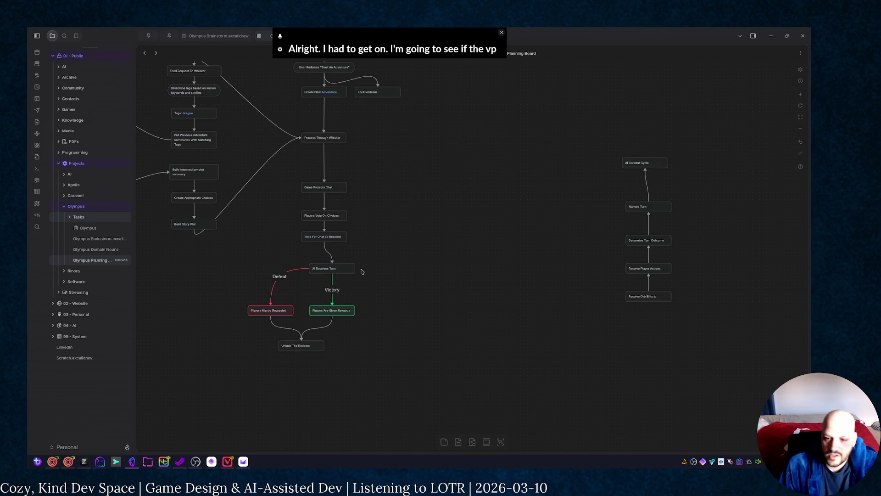
pyautogui.moveTo(355, 269)
pyautogui.moveTo(355, 271); pyautogui.dragTo(408, 269)
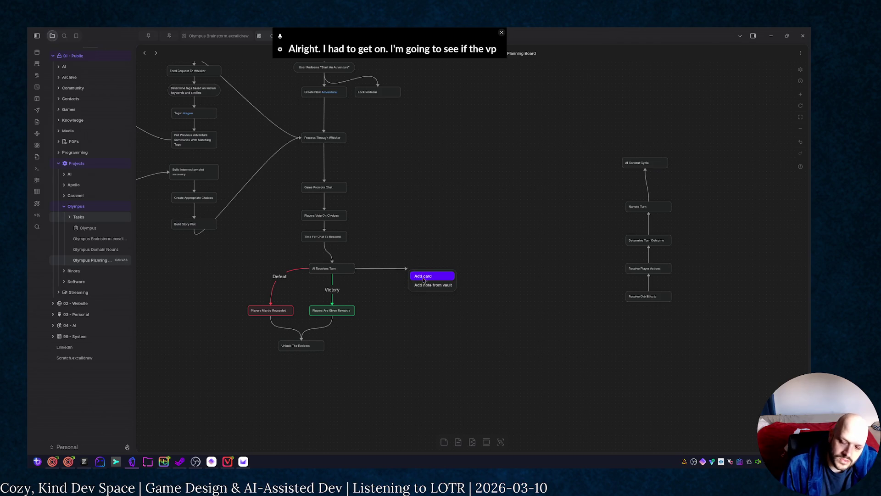
# Step: Create a Generate Next Turn card after AI Resolves Turn, loop it into Process Through Whisker, and raise it
pyautogui.click(420, 277)
pyautogui.write('Generate Next Turn')
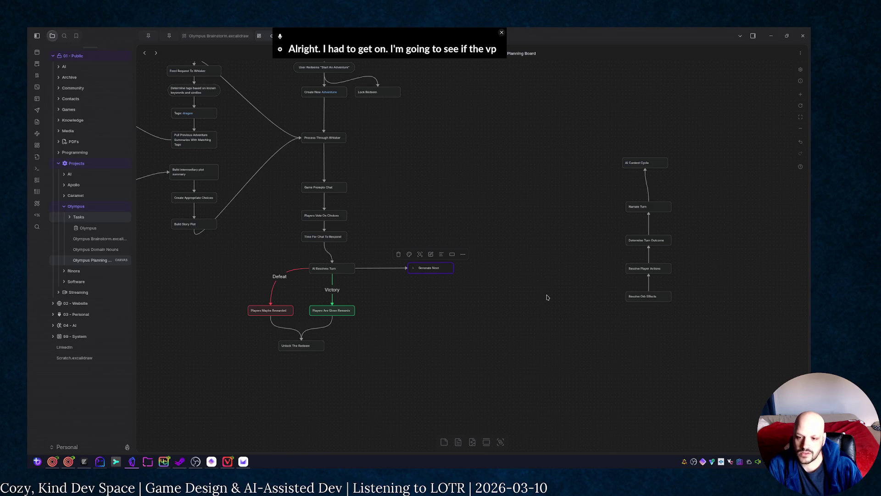
pyautogui.click(547, 296)
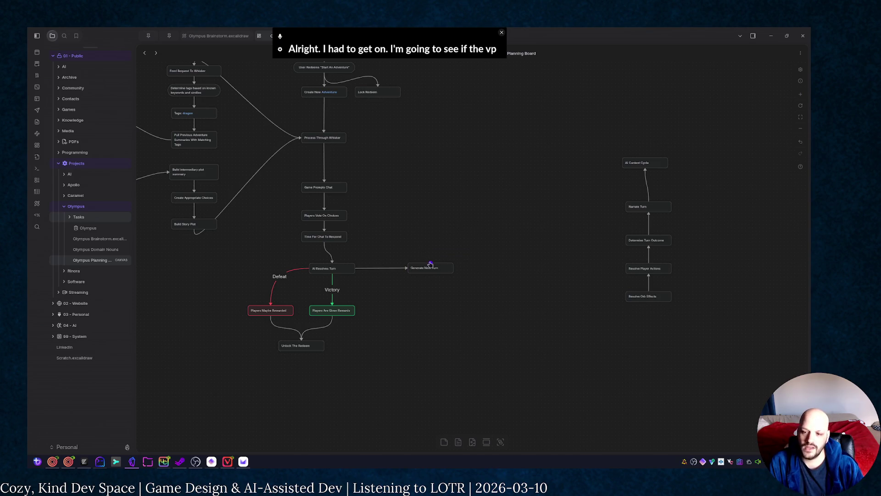
pyautogui.moveTo(426, 193); pyautogui.dragTo(338, 139)
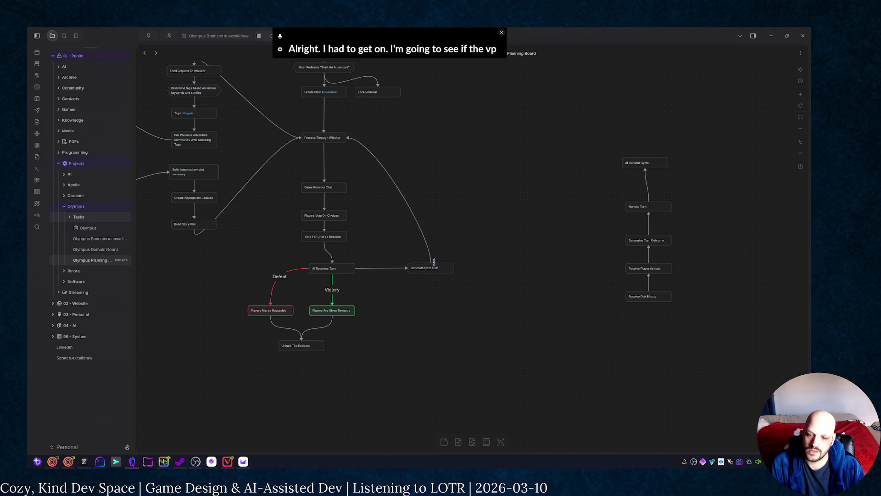
pyautogui.moveTo(434, 266)
pyautogui.mouseDown()
pyautogui.moveTo(434, 197)
pyautogui.moveTo(431, 204)
pyautogui.mouseUp()
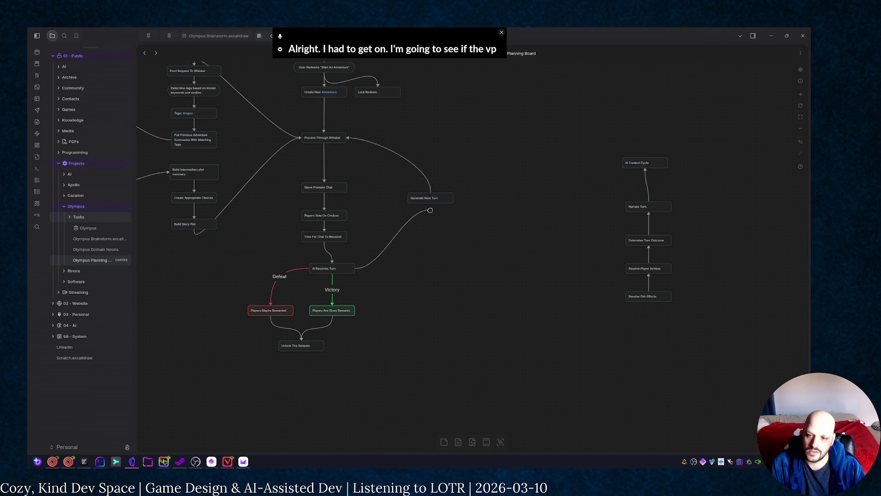
pyautogui.click(374, 210)
pyautogui.scroll(3, 379, 193)
pyautogui.hscroll(-3, 379, 193)
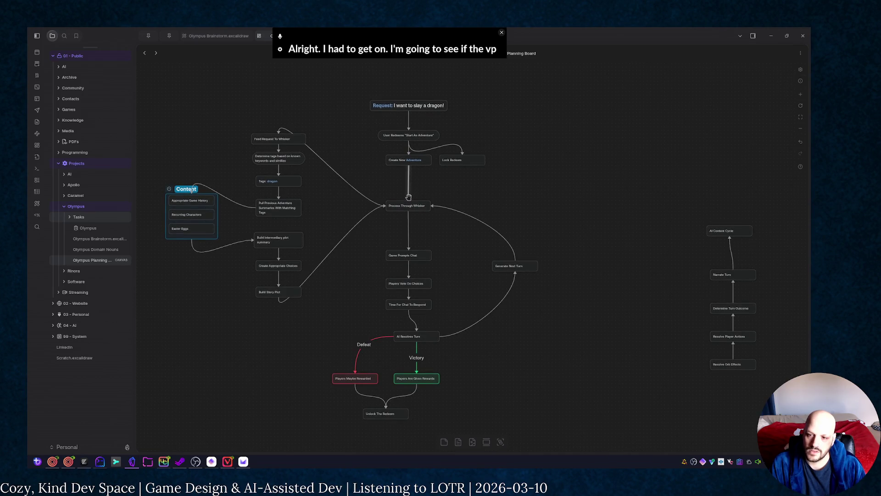
# Step: Create a Create First Turn card hanging below Create New Adventure and nudge it lower
pyautogui.click(409, 162)
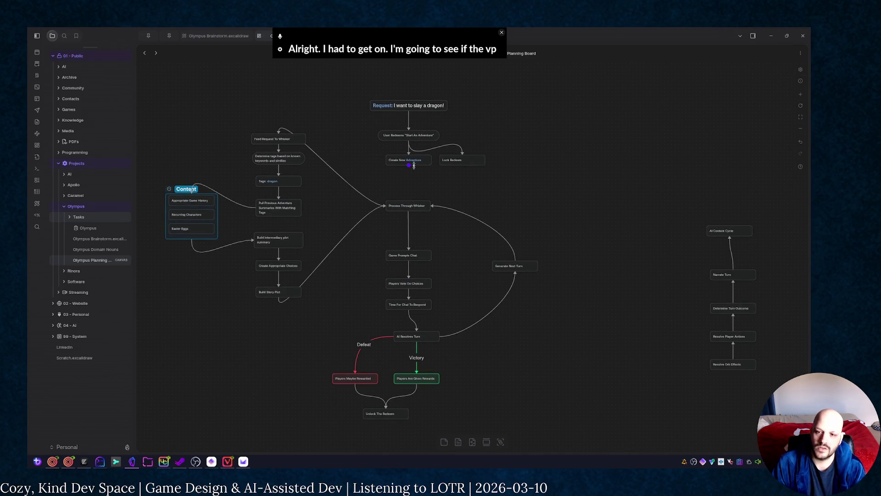
pyautogui.moveTo(409, 173); pyautogui.dragTo(410, 181)
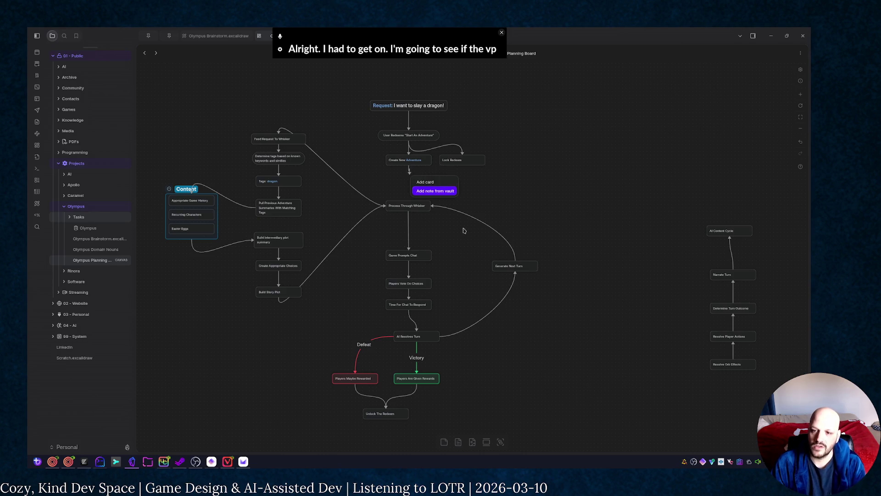
pyautogui.click(430, 192)
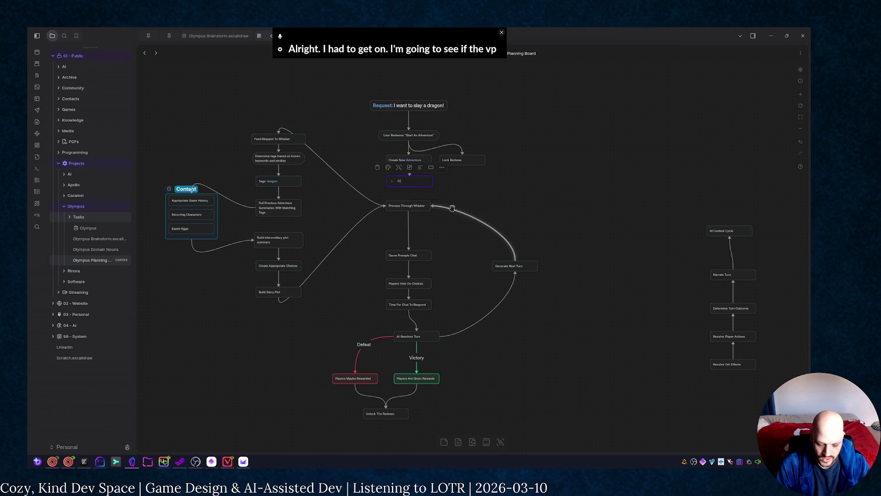
pyautogui.write('Create E')
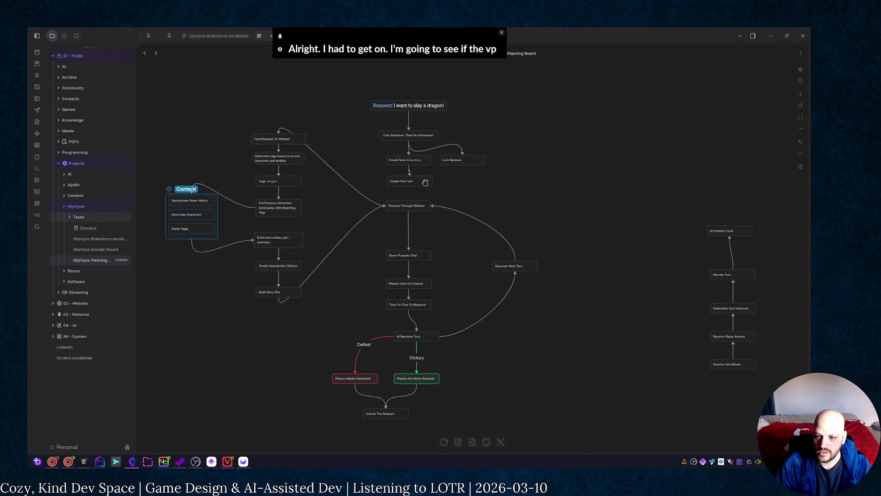
pyautogui.moveTo(422, 181)
pyautogui.mouseDown()
pyautogui.moveTo(422, 190)
pyautogui.moveTo(412, 184)
pyautogui.mouseUp()
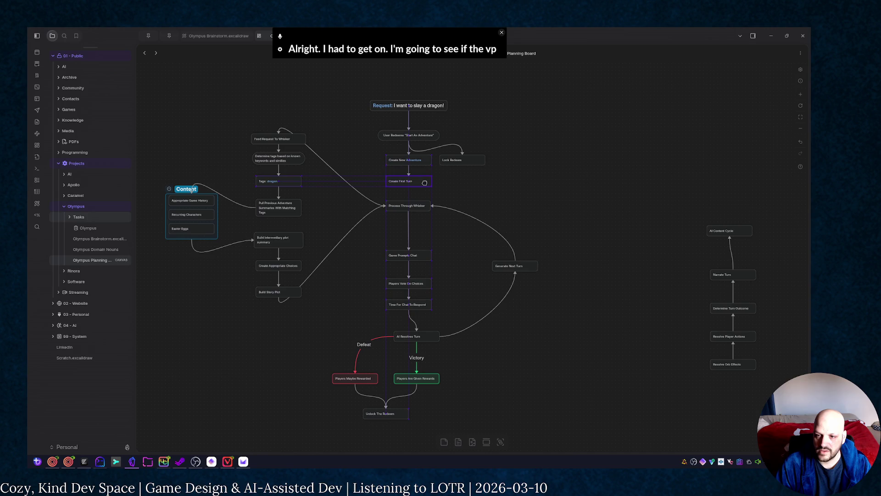
pyautogui.click(407, 197)
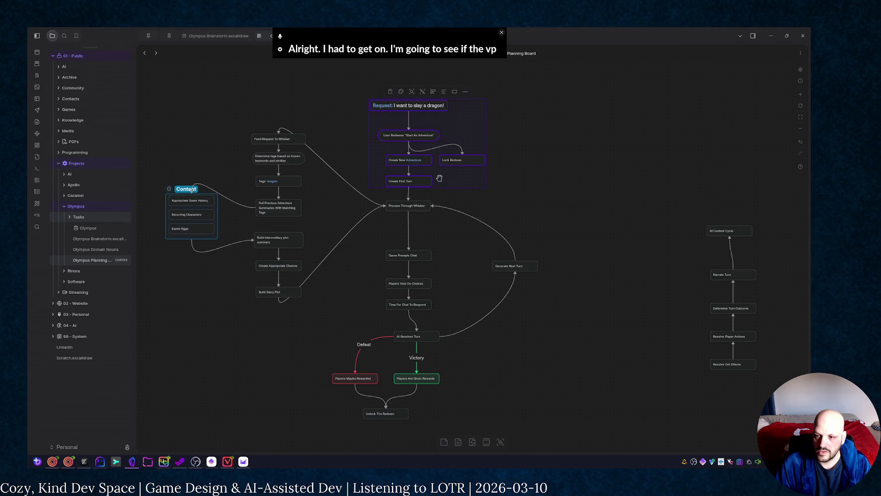
# Step: Move the top request and setup cards slightly higher on the board
pyautogui.moveTo(440, 179); pyautogui.dragTo(449, 172)
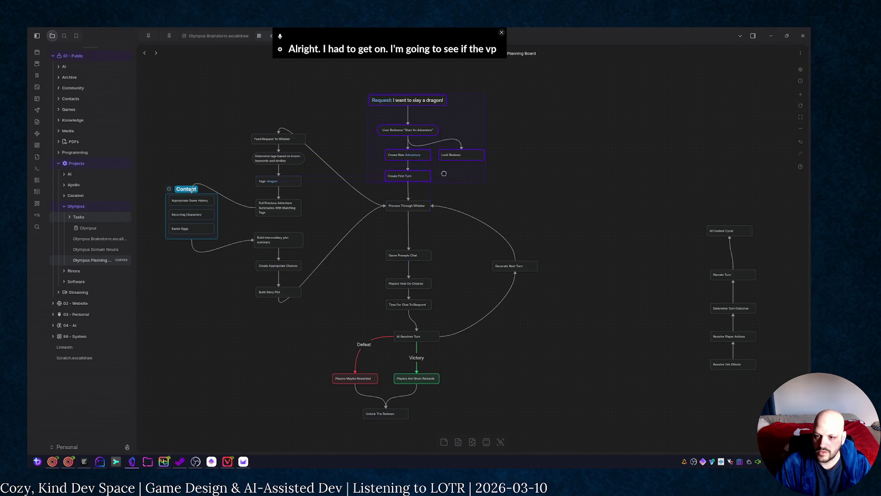
pyautogui.moveTo(445, 170)
pyautogui.mouseDown()
pyautogui.moveTo(446, 177)
pyautogui.moveTo(445, 170)
pyautogui.mouseUp()
pyautogui.click(444, 167)
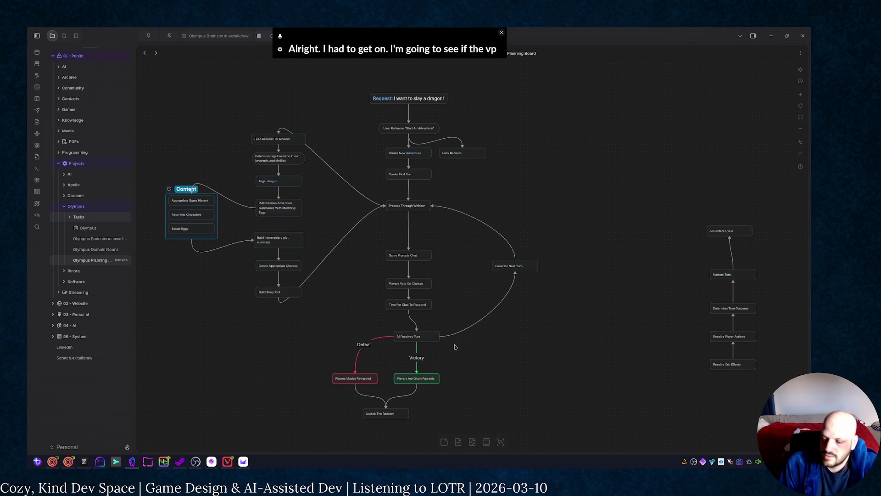
# Step: Link AI Resolves Turn to Resolve Orb Effects, point AI Content Cycle at Generate Next Turn, and delete the old direct link
pyautogui.moveTo(438, 337); pyautogui.dragTo(736, 373)
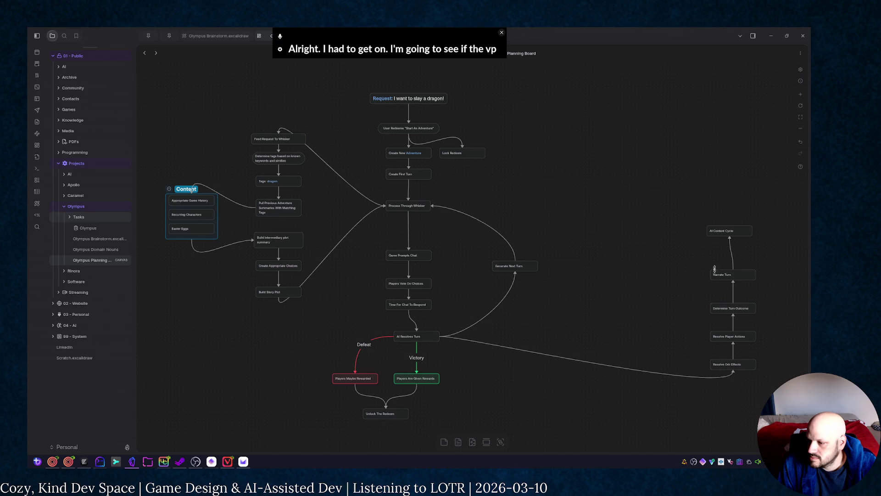
pyautogui.moveTo(664, 245)
pyautogui.mouseDown()
pyautogui.moveTo(439, 337)
pyautogui.moveTo(538, 266)
pyautogui.mouseUp()
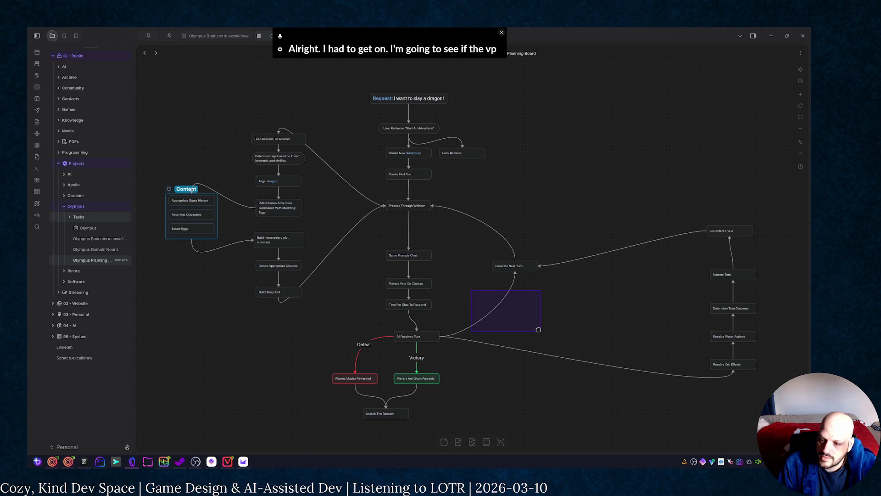
pyautogui.click(493, 308)
pyautogui.press('Delete')
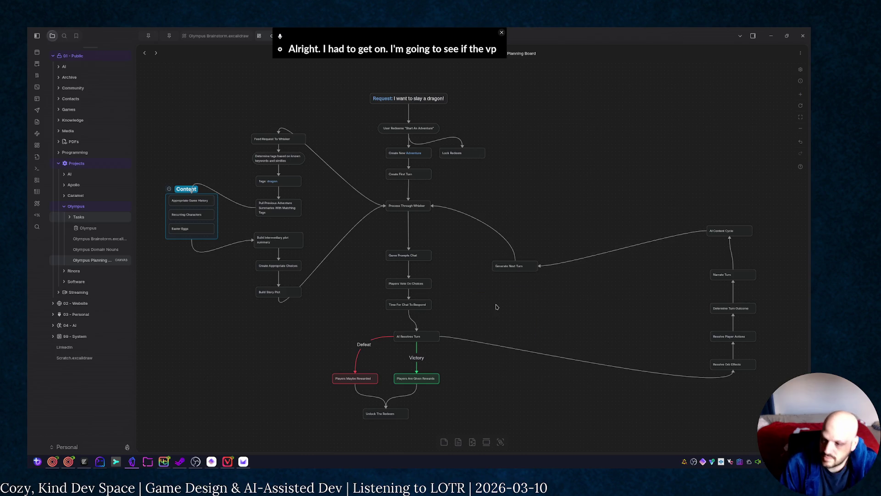
# Step: Pull the resolve-turn chain closer to the main flow and raise Generate Next Turn
pyautogui.moveTo(751, 360); pyautogui.dragTo(610, 383)
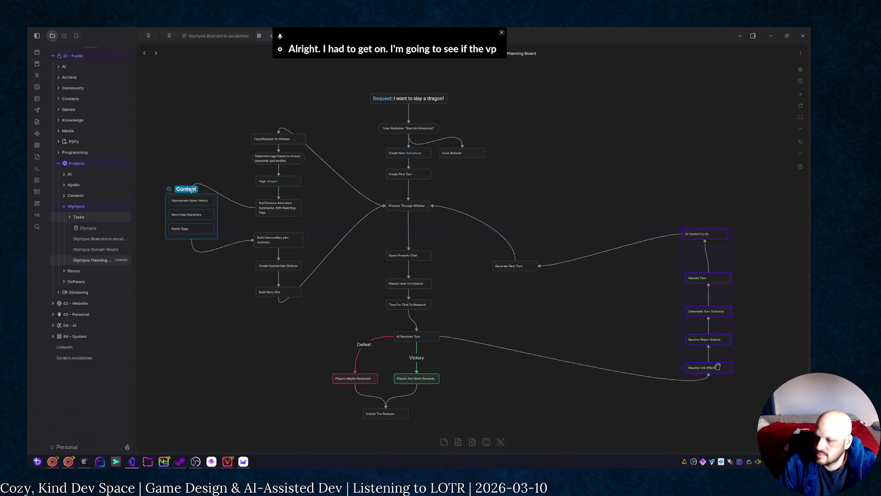
pyautogui.click(548, 174)
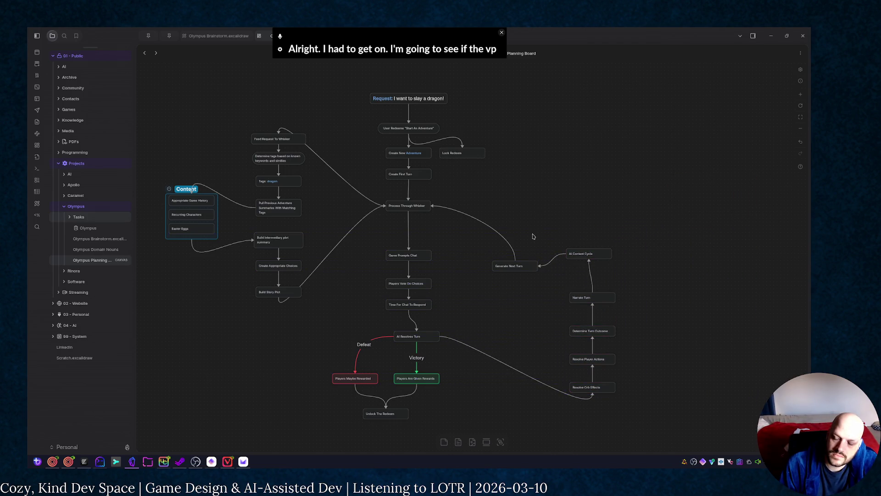
pyautogui.moveTo(527, 264); pyautogui.dragTo(530, 210)
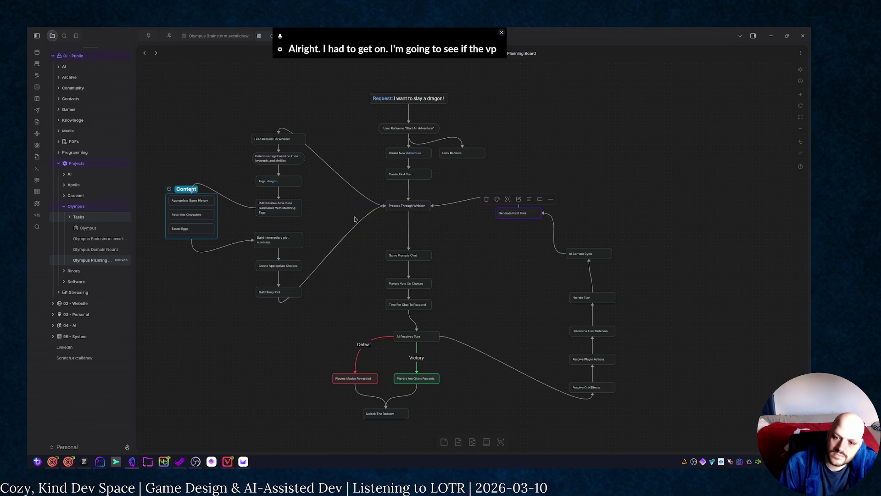
pyautogui.scroll(2, 354, 128)
pyautogui.hscroll(-2, 354, 127)
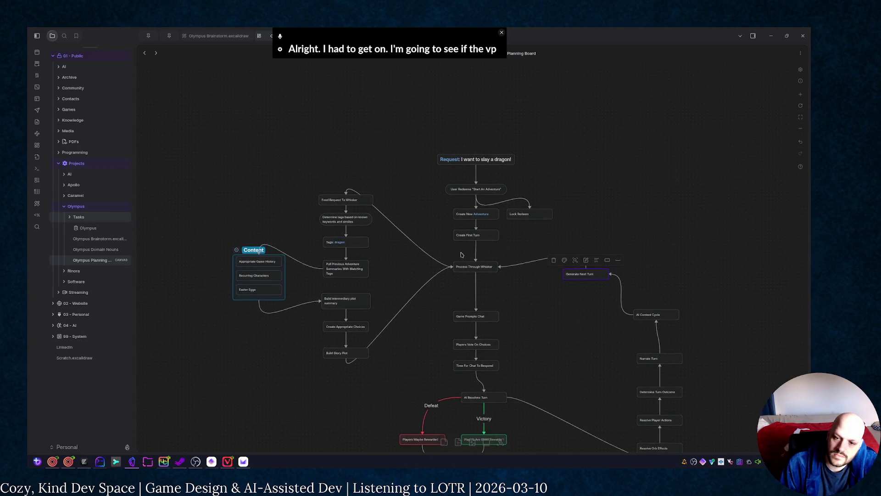
pyautogui.click(469, 240)
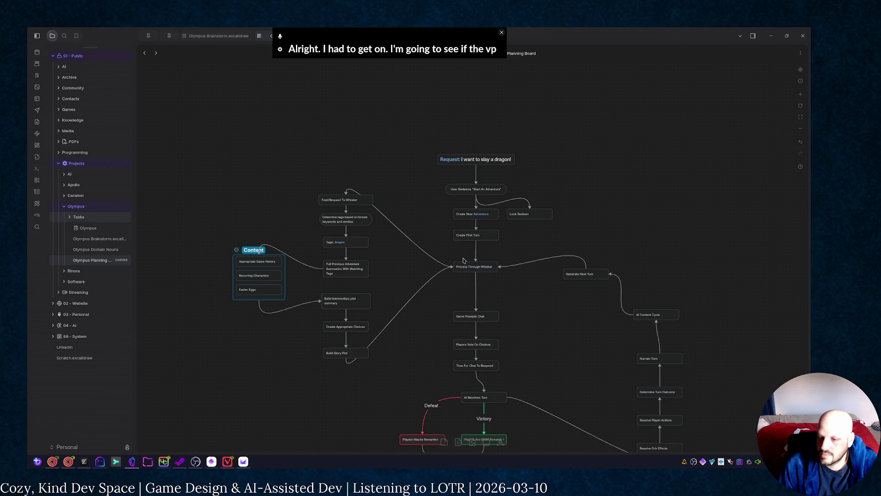
pyautogui.scroll(-3, 594, 367)
pyautogui.hscroll(2, 526, 259)
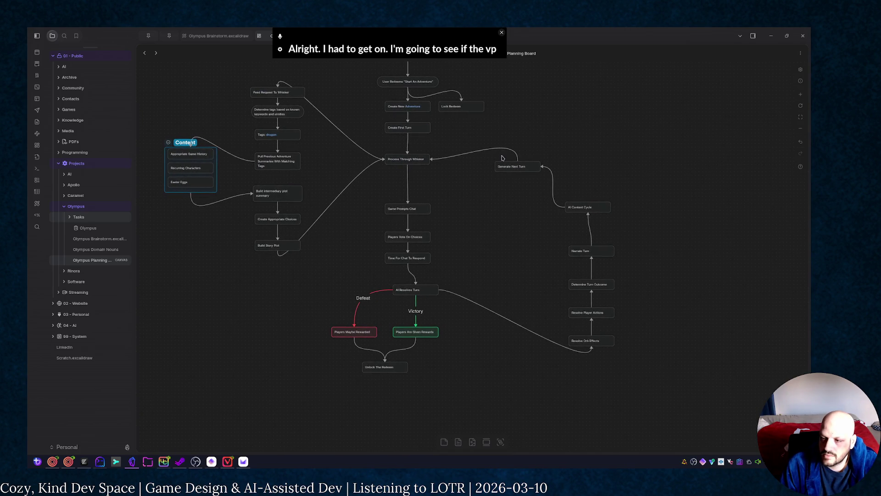
# Step: Rename the Create First Turn card to Generate Next Turn
pyautogui.click(412, 128)
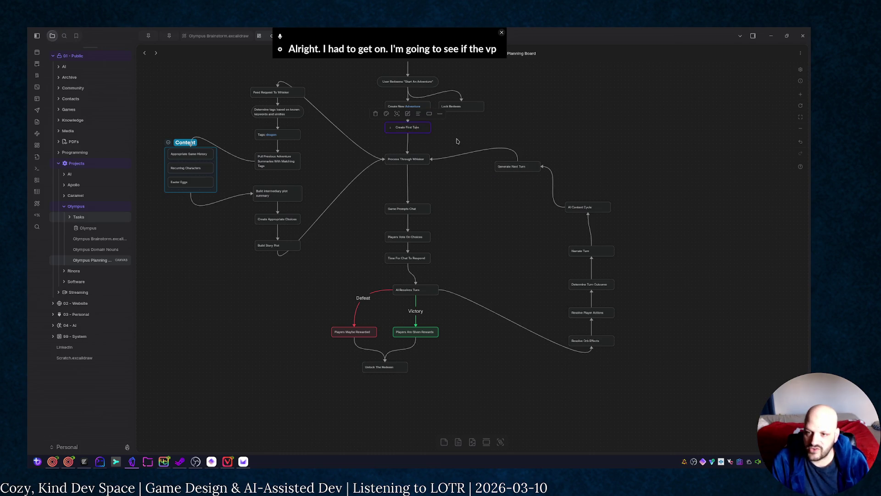
pyautogui.press('Return')
pyautogui.write('Is First Turn')
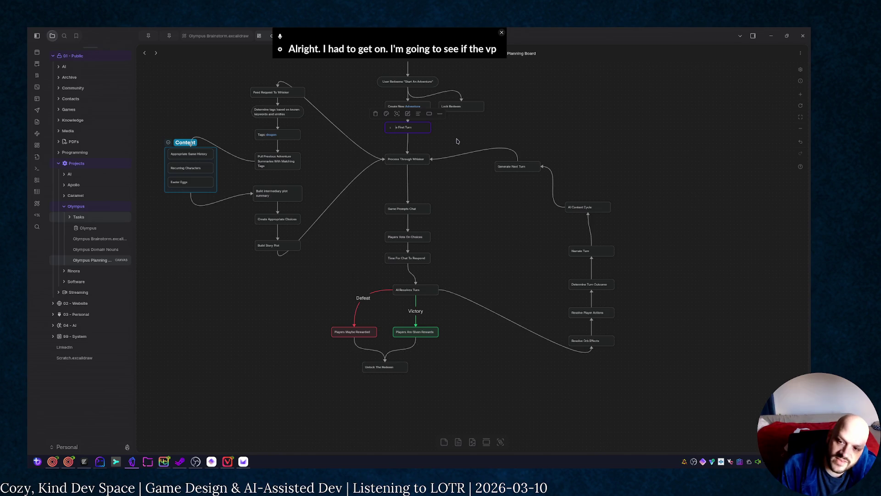
pyautogui.hotkey('ctrl', 'BackSpace')
pyautogui.hotkey('ctrl', 'BackSpace')
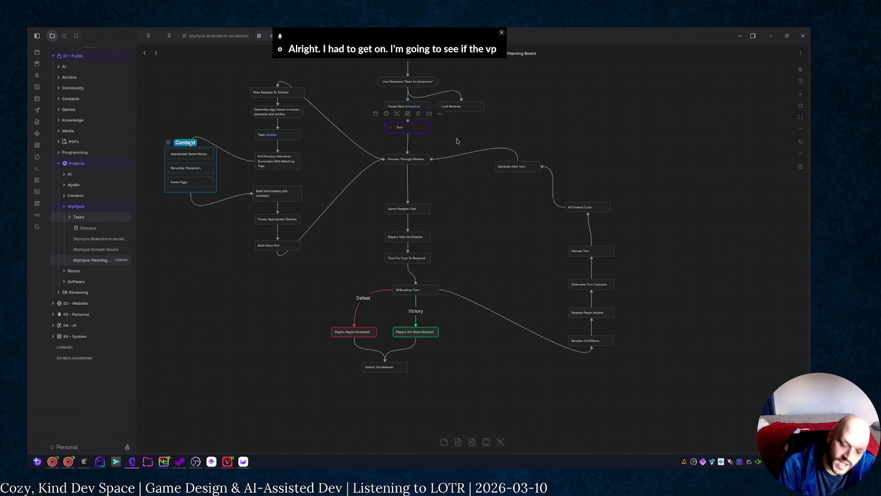
pyautogui.write('Generate ')
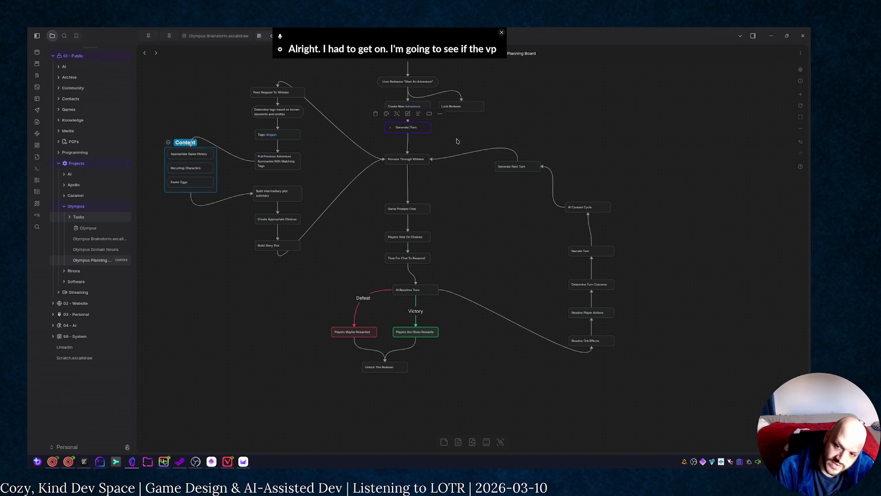
pyautogui.write('Next')
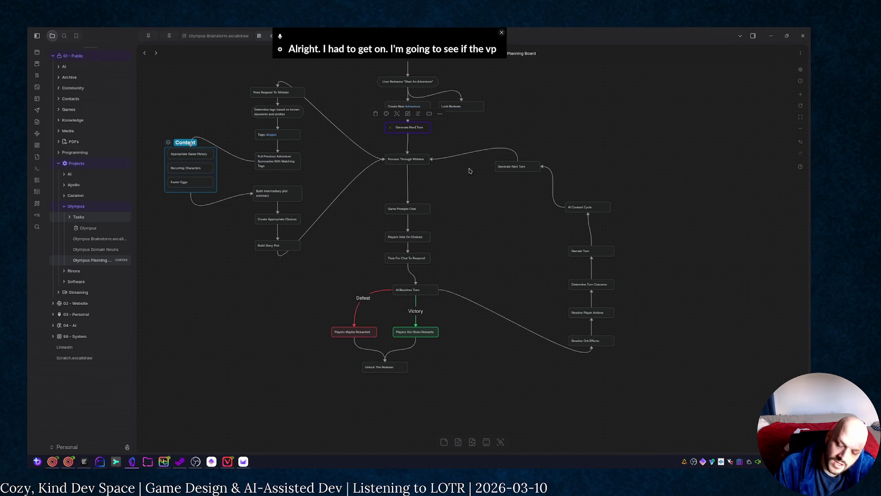
pyautogui.click(458, 141)
# Step: Delete the old Generate Next Turn and AI Content Cycle cards and connect Narrate Turn to Generate Next Turn
pyautogui.moveTo(500, 128); pyautogui.dragTo(540, 186)
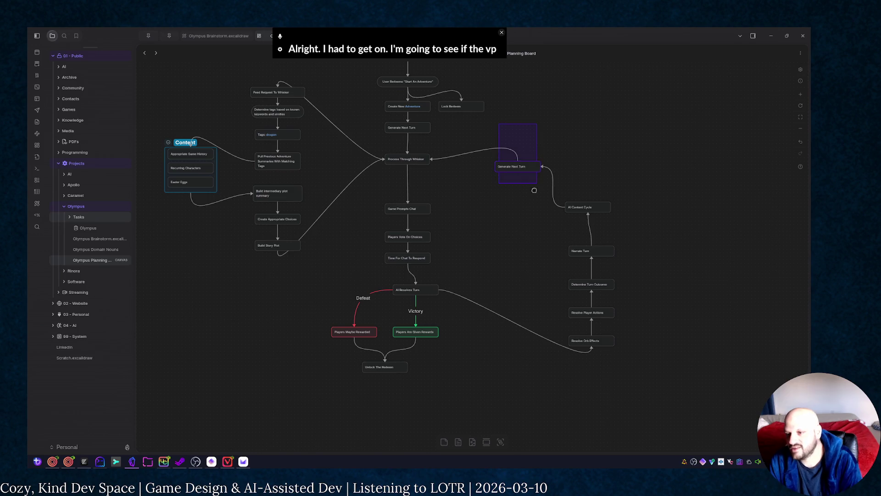
pyautogui.press('Delete')
pyautogui.click(587, 202)
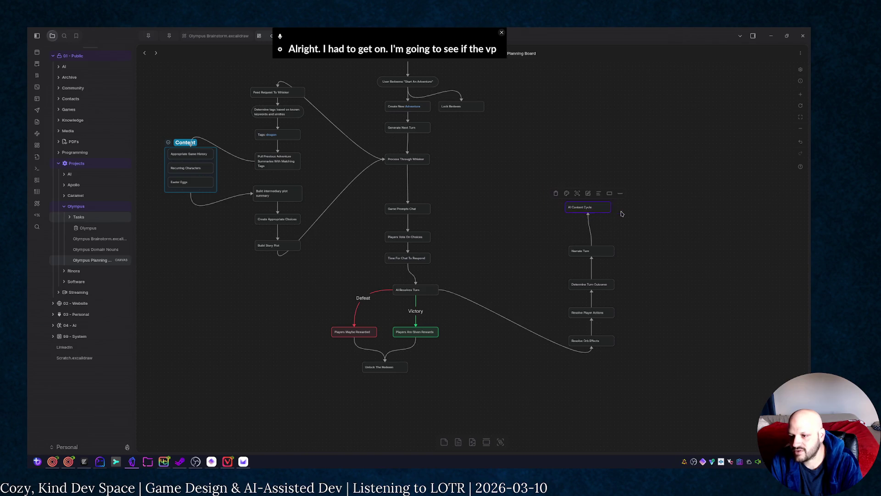
pyautogui.press('Delete')
pyautogui.moveTo(592, 248); pyautogui.dragTo(430, 127)
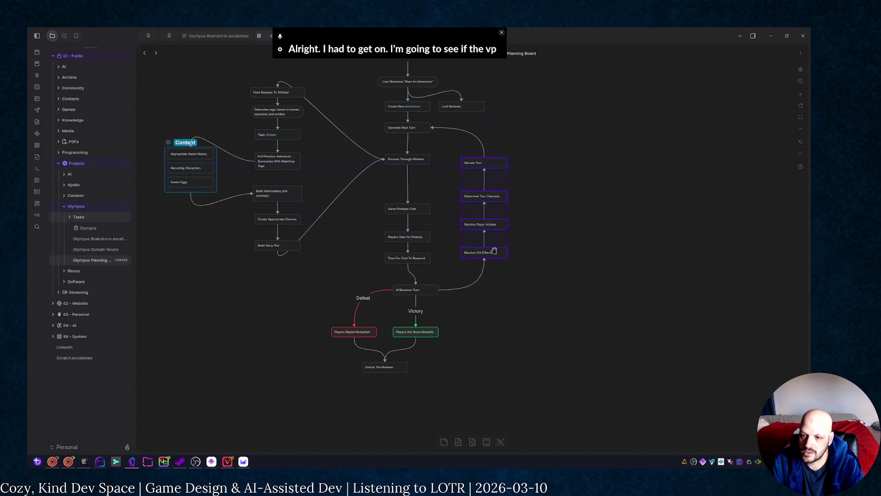
pyautogui.scroll(3, 535, 203)
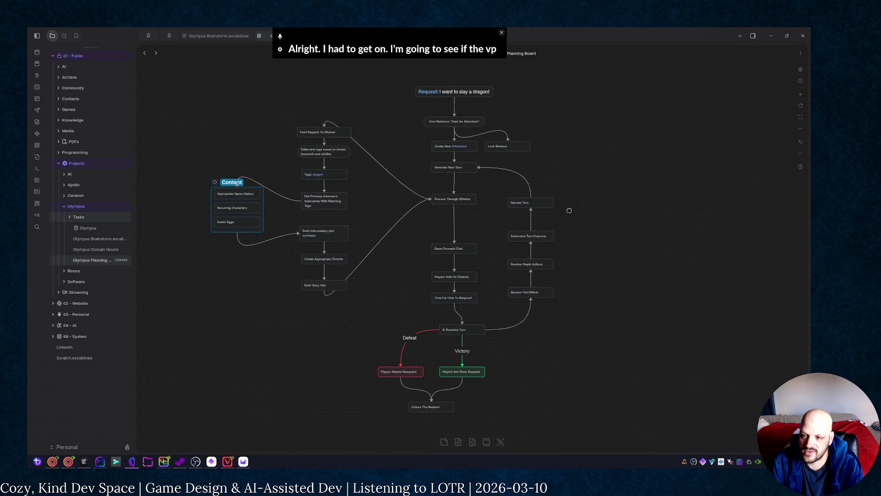
# Step: Pan to the lower flow and align AI Resolves Turn with the main column
pyautogui.moveTo(514, 217); pyautogui.dragTo(502, 196)
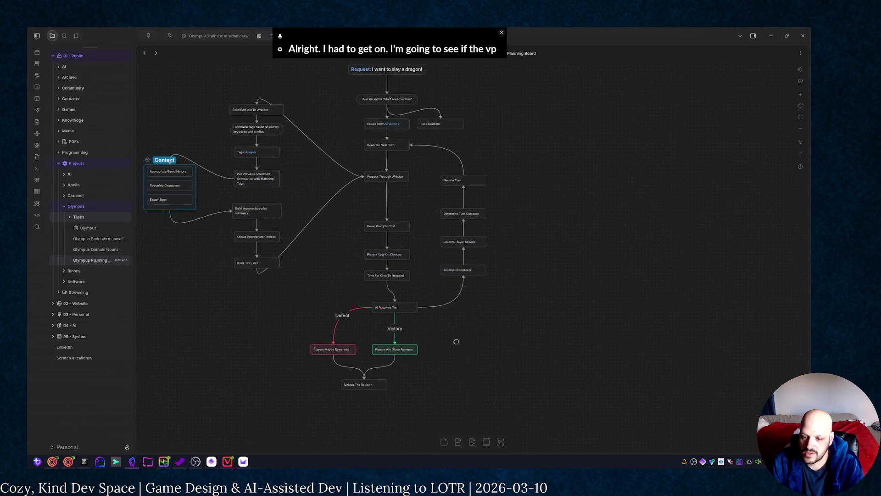
pyautogui.moveTo(425, 356); pyautogui.dragTo(432, 307)
pyautogui.moveTo(414, 263); pyautogui.dragTo(413, 263)
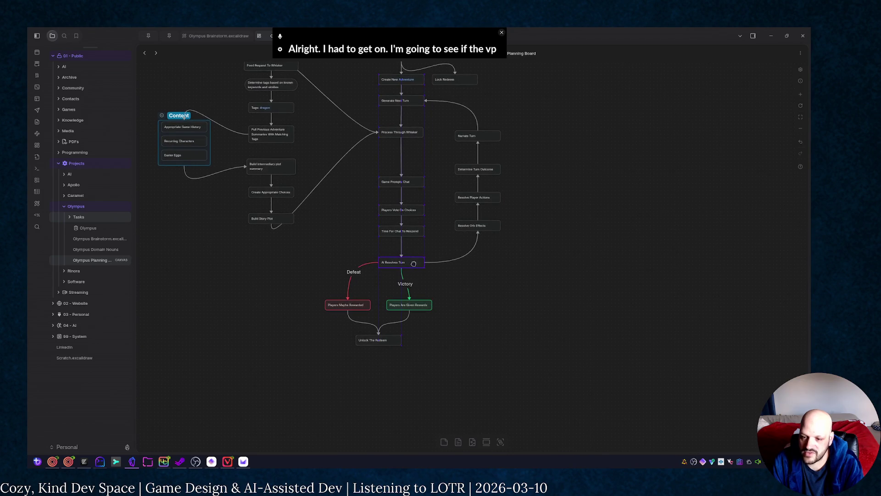
pyautogui.scroll(-2, 413, 263)
# Step: Select the AI Resolves Turn outcome branch and duplicate it with Ctrl+D
pyautogui.moveTo(333, 248); pyautogui.dragTo(456, 332)
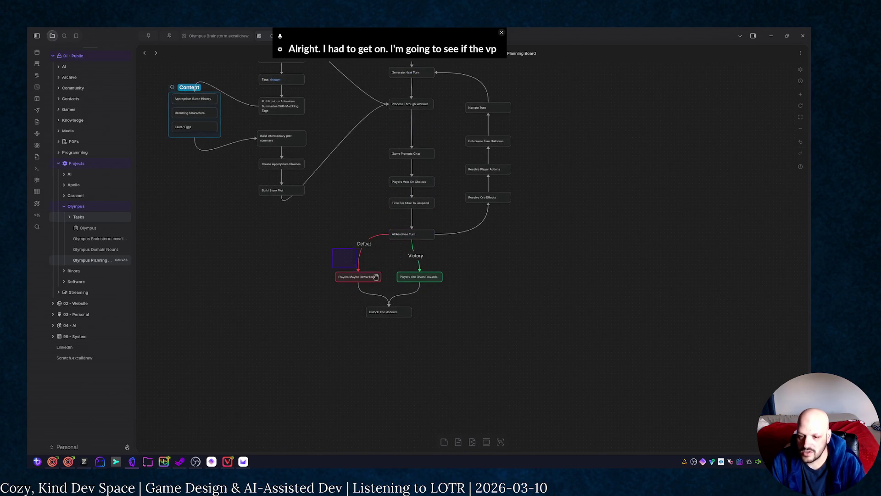
pyautogui.moveTo(337, 237); pyautogui.dragTo(476, 314)
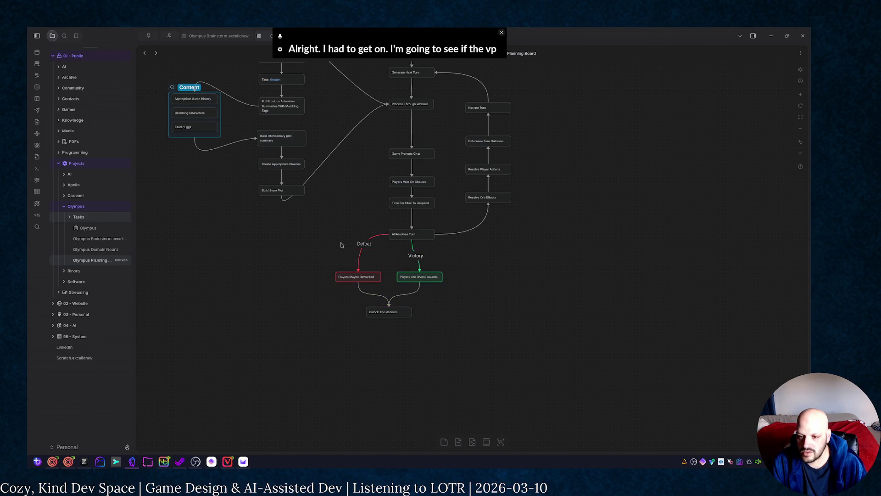
pyautogui.click(544, 342)
pyautogui.moveTo(351, 227); pyautogui.dragTo(492, 343)
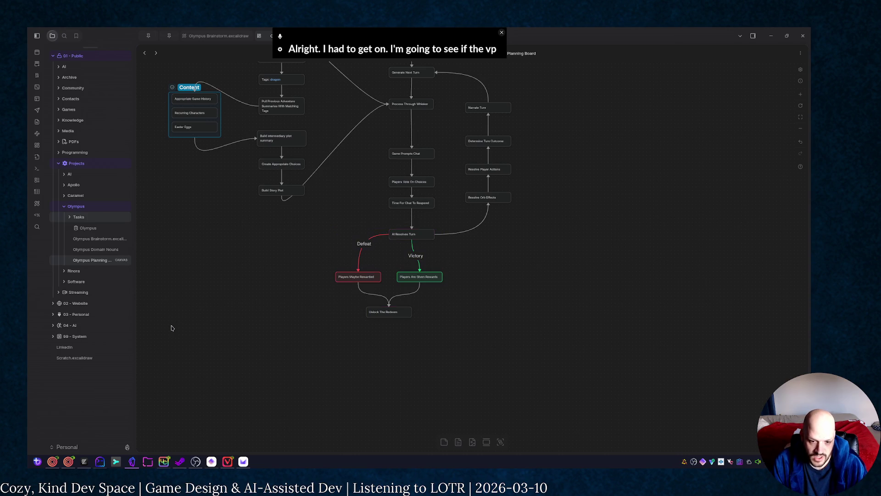
pyautogui.hotkey('ctrl', 'd')
# Step: Park the copied Defeat/Victory branch at lower left and delete the original branch
pyautogui.moveTo(466, 254); pyautogui.dragTo(194, 271)
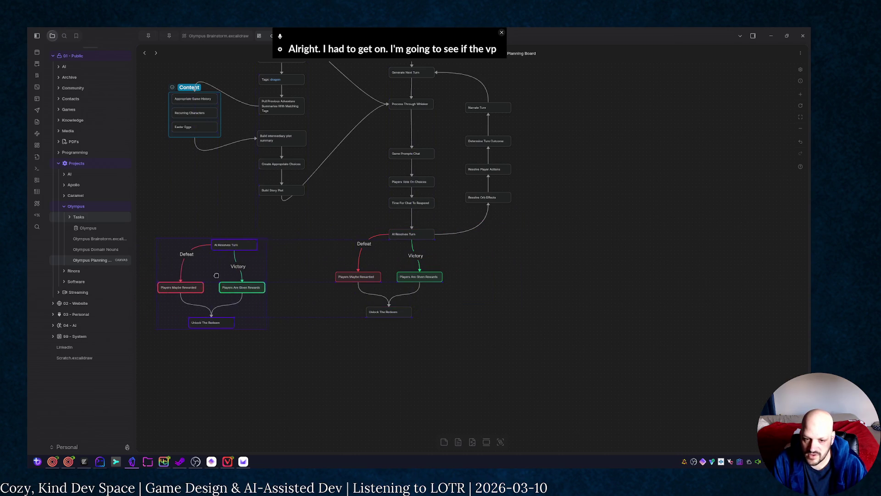
pyautogui.click(451, 339)
pyautogui.moveTo(457, 334); pyautogui.dragTo(318, 247)
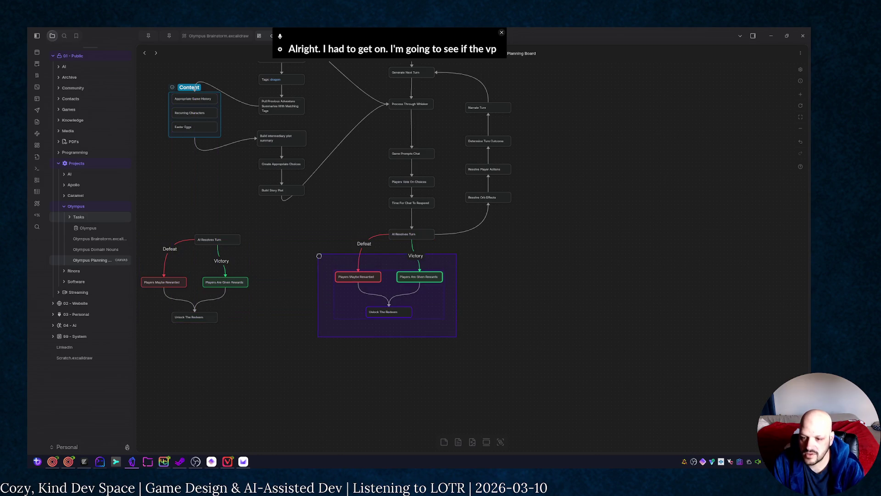
pyautogui.press('Delete')
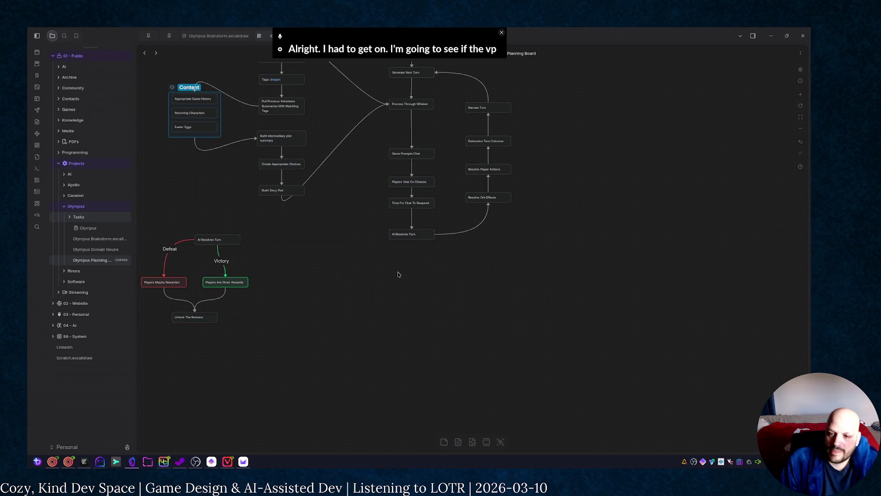
# Step: Label the curved return arrow from AI Resolves Turn 'Continue'
pyautogui.doubleClick(471, 228)
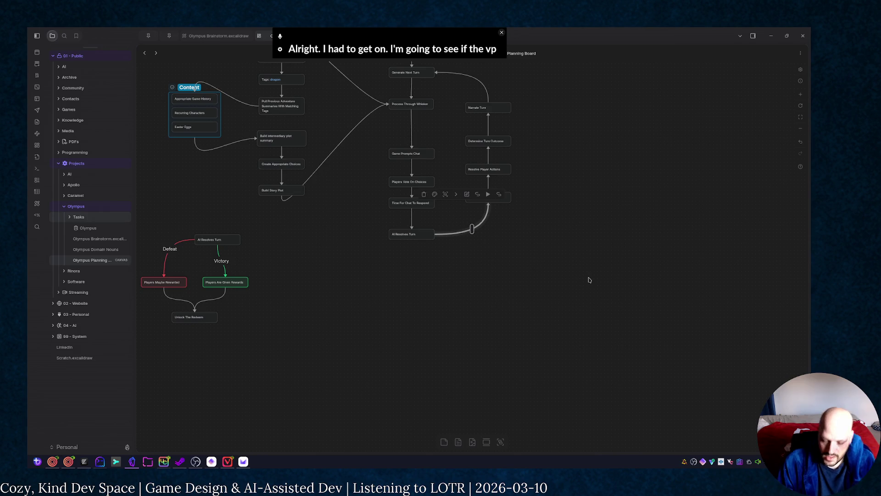
pyautogui.write('Continue')
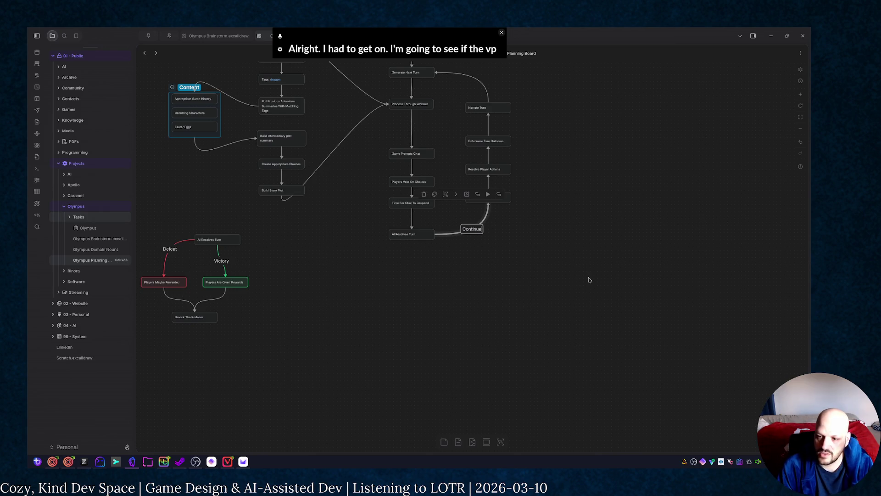
pyautogui.click(519, 251)
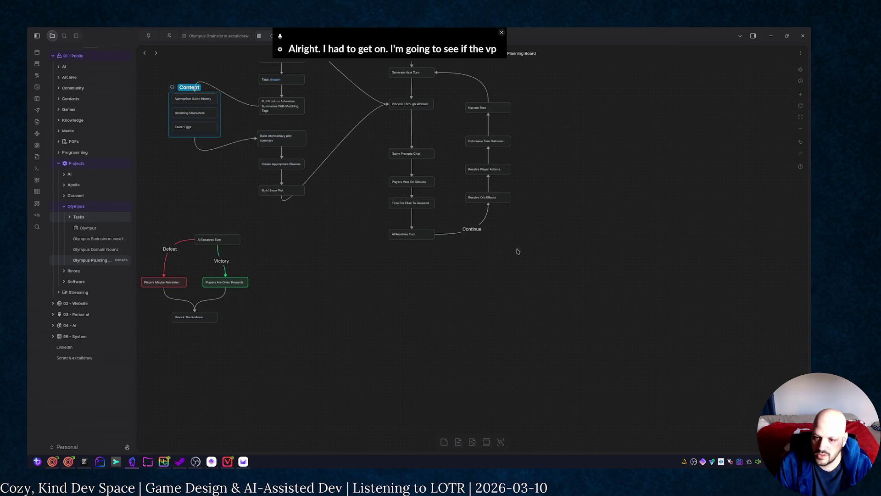
# Step: Reshape the AI Resolves Turn card into a taller decision diamond
pyautogui.click(420, 234)
pyautogui.click(397, 234)
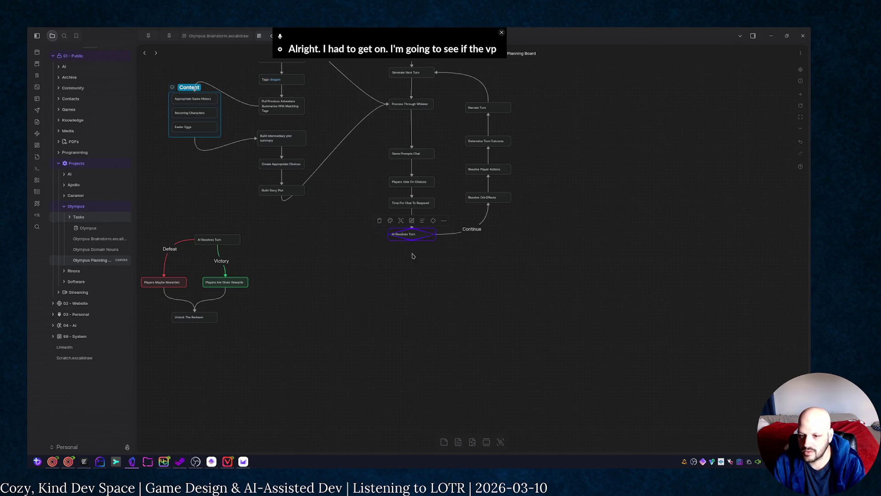
pyautogui.moveTo(417, 237); pyautogui.dragTo(417, 243)
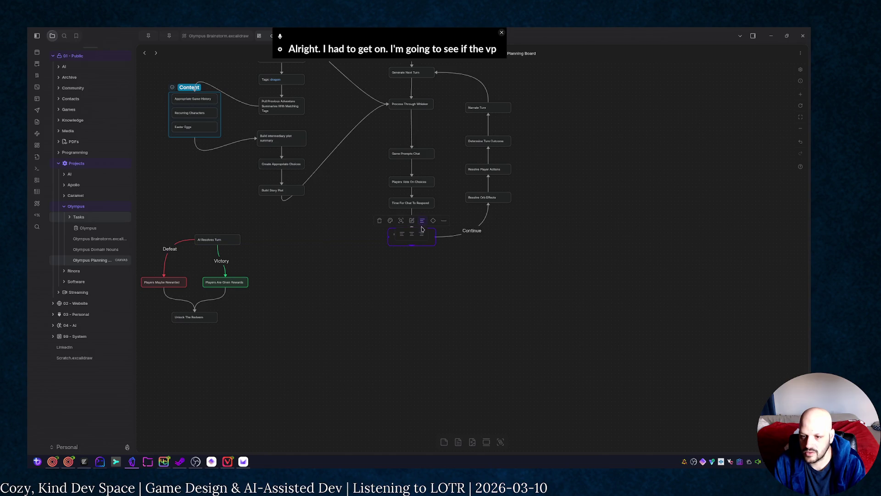
pyautogui.click(430, 267)
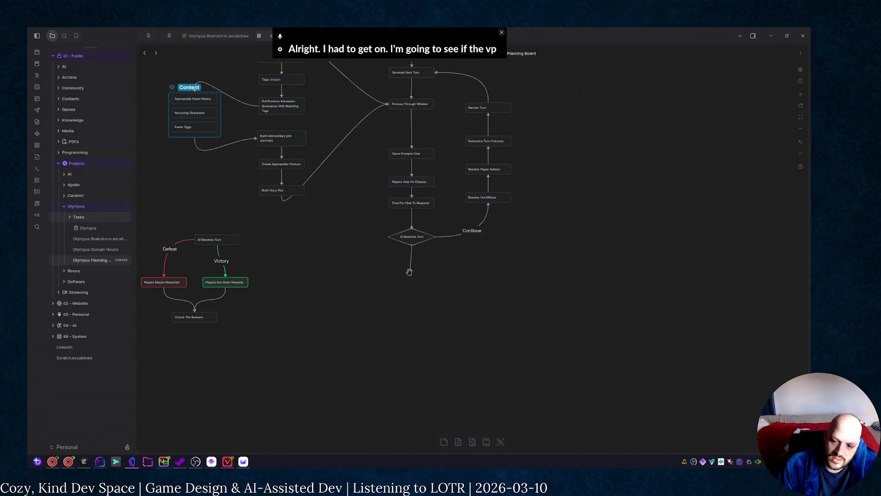
# Step: Move the Defeat/Victory branch beneath the diamond and link the diamond down to its top card
pyautogui.moveTo(409, 272); pyautogui.dragTo(413, 275)
pyautogui.click(326, 267)
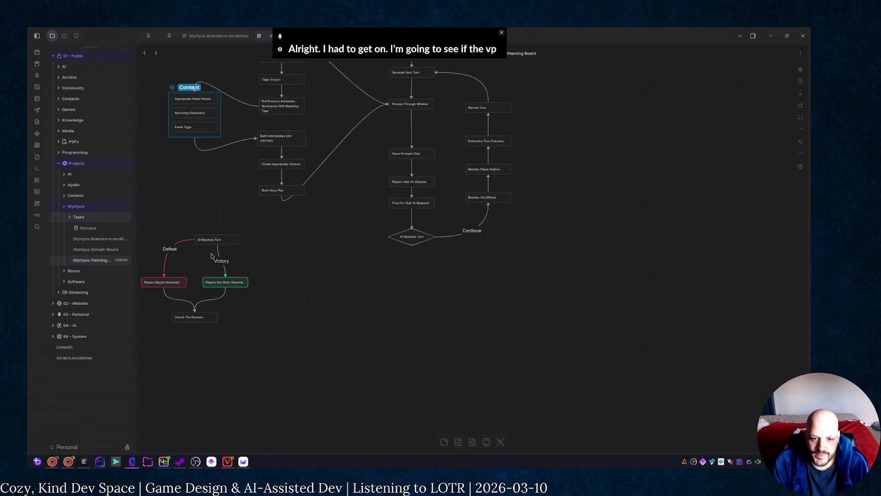
pyautogui.moveTo(238, 274); pyautogui.dragTo(262, 343)
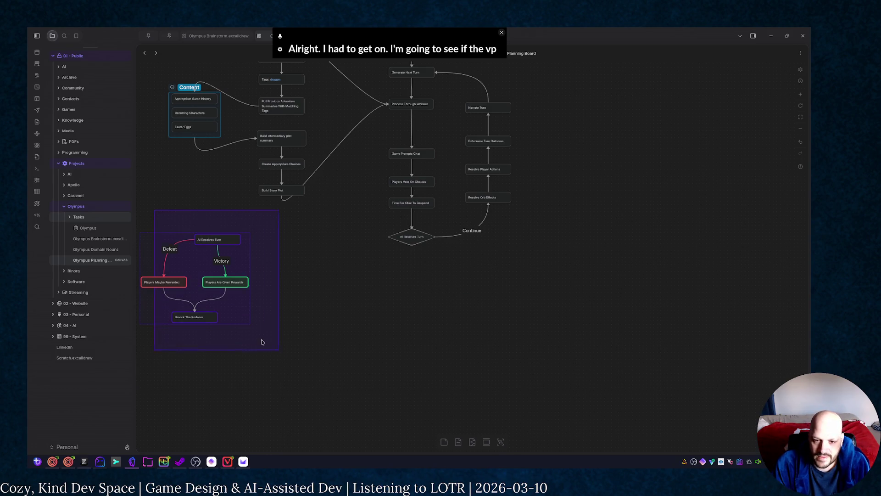
pyautogui.moveTo(232, 289); pyautogui.dragTo(425, 322)
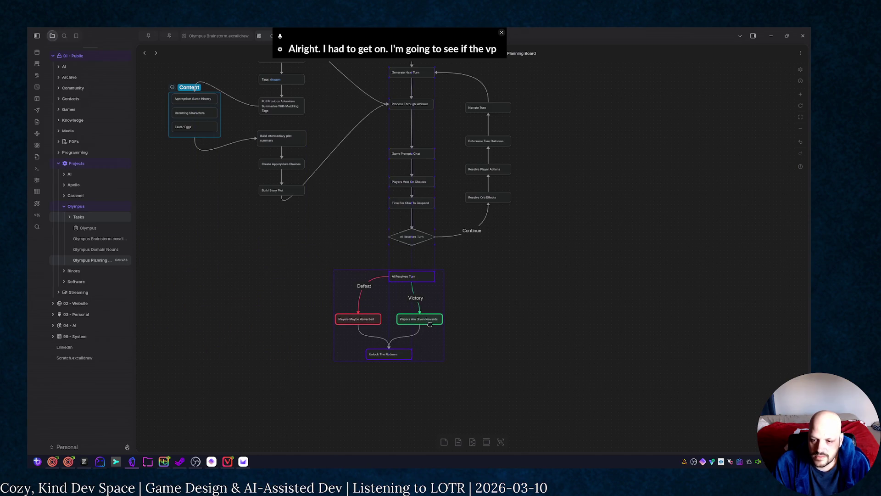
pyautogui.moveTo(413, 250); pyautogui.dragTo(414, 279)
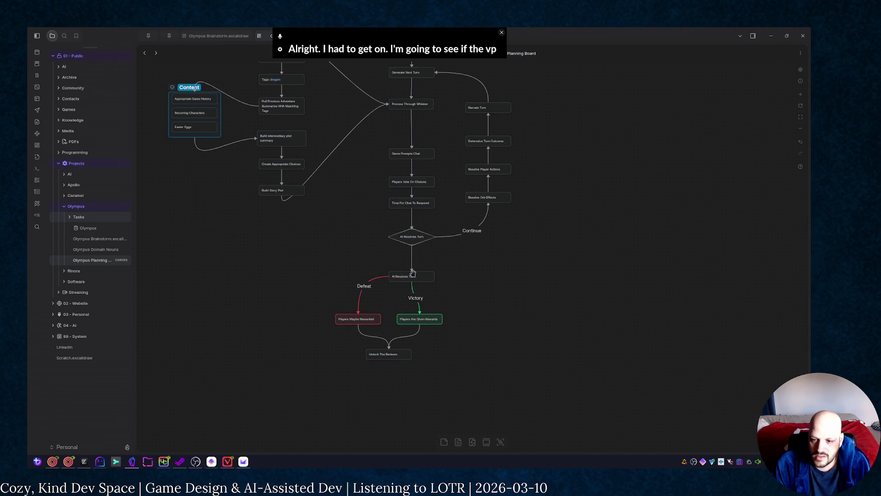
pyautogui.click(411, 258)
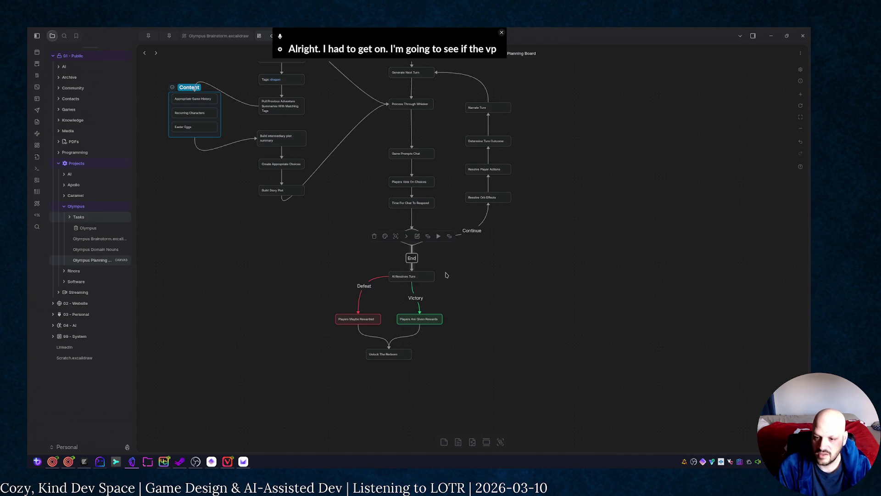
pyautogui.click(418, 276)
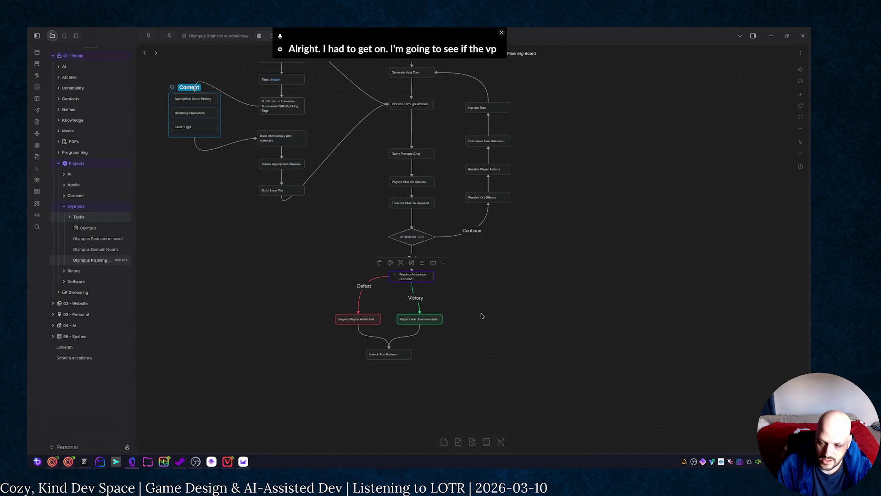
# Step: Rename the top card 'Resolve Adventure Outcome', reroute Victory, and pull the reward cards and Unlock The Redeem up near the diamond
pyautogui.click(435, 286)
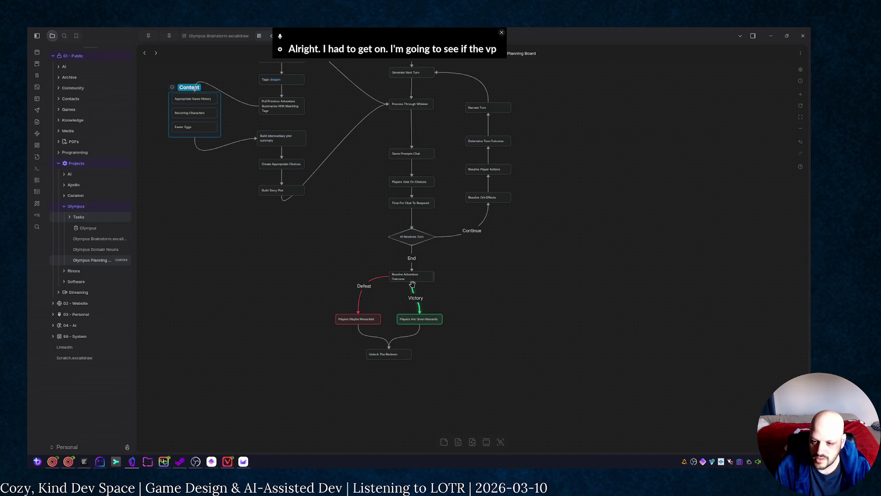
pyautogui.moveTo(413, 285); pyautogui.dragTo(435, 275)
pyautogui.moveTo(440, 320); pyautogui.dragTo(468, 302)
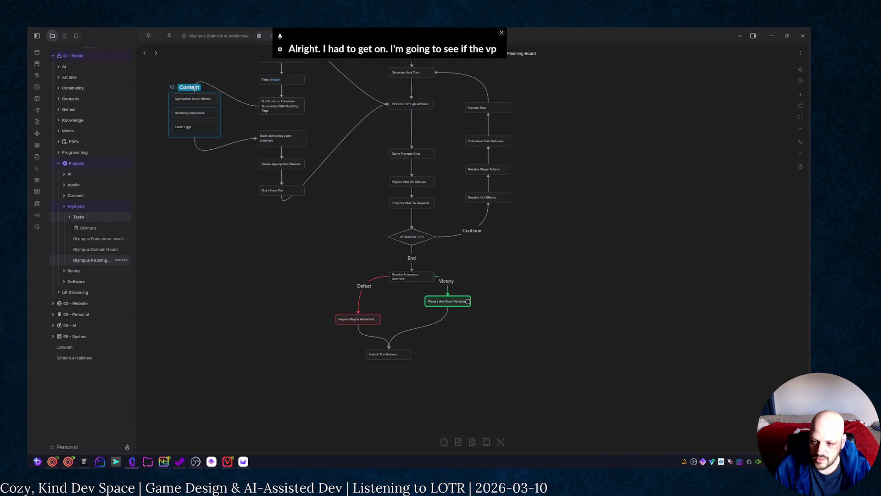
pyautogui.click(377, 322)
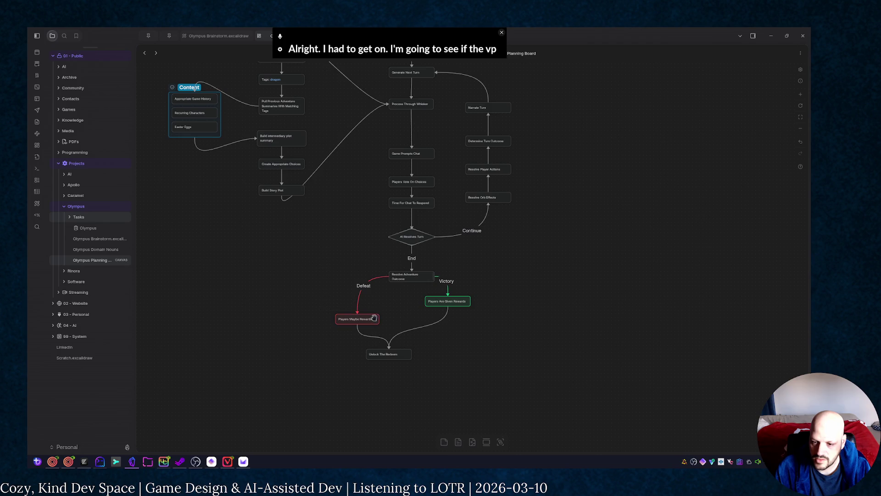
pyautogui.moveTo(374, 318); pyautogui.dragTo(387, 303)
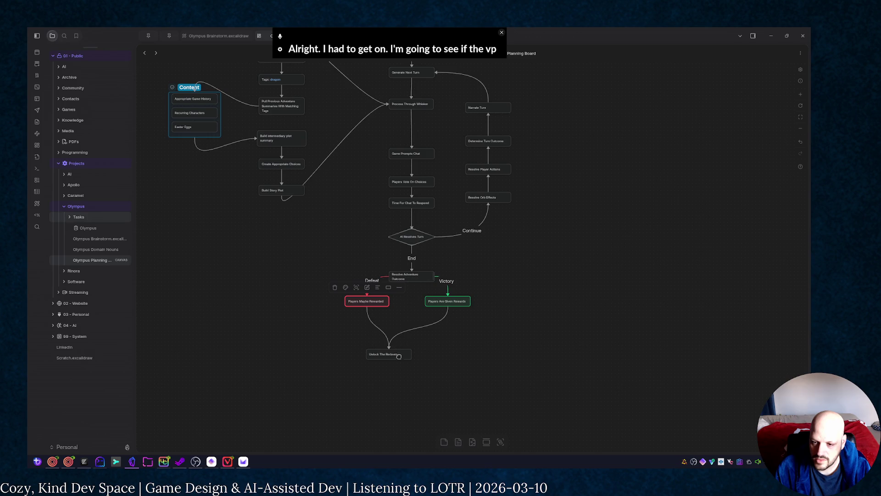
pyautogui.moveTo(398, 356); pyautogui.dragTo(412, 335)
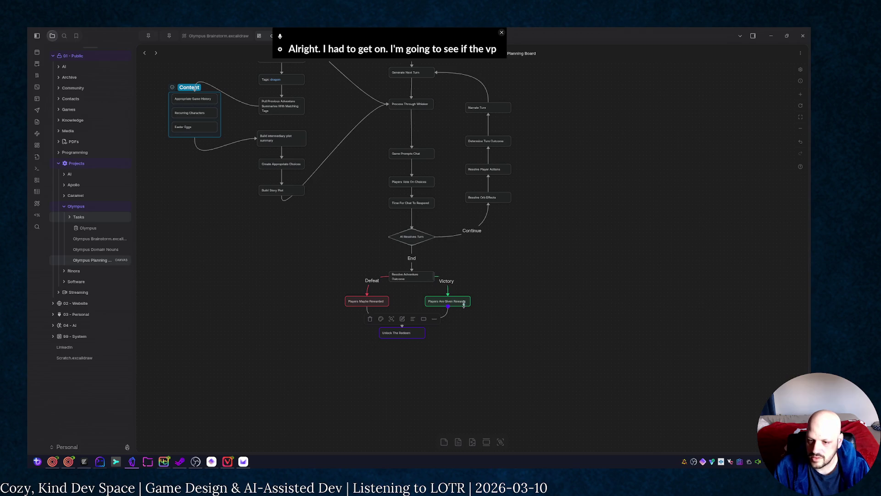
pyautogui.click(454, 316)
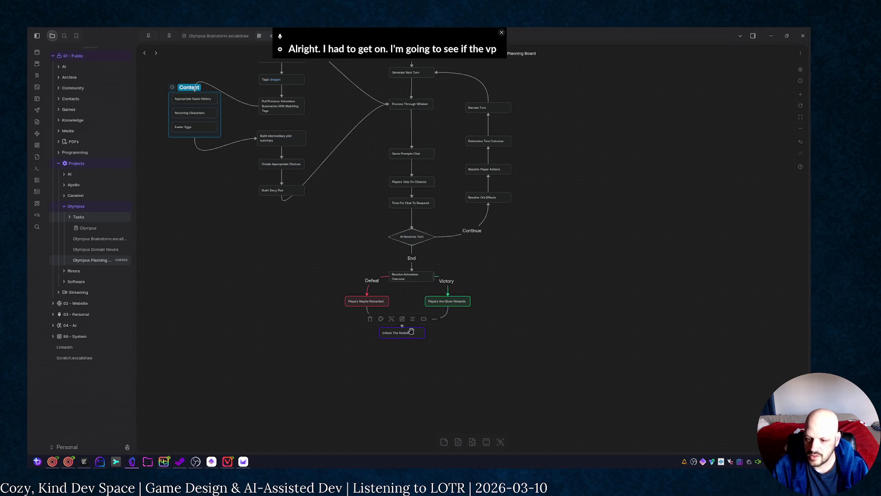
pyautogui.moveTo(412, 333); pyautogui.dragTo(490, 263)
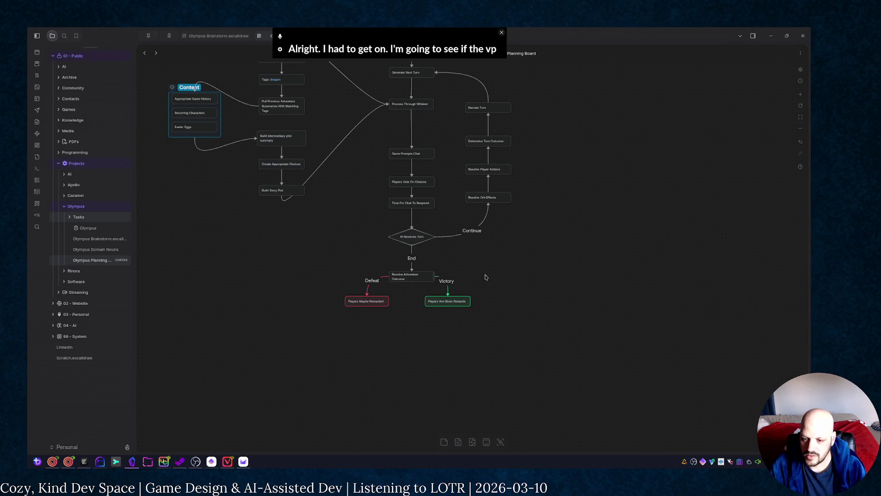
# Step: Align the two reward cards lower and shift Unlock The Redeem down to the right
pyautogui.click(493, 307)
pyautogui.moveTo(465, 303)
pyautogui.mouseDown()
pyautogui.moveTo(465, 321)
pyautogui.moveTo(474, 321)
pyautogui.mouseUp()
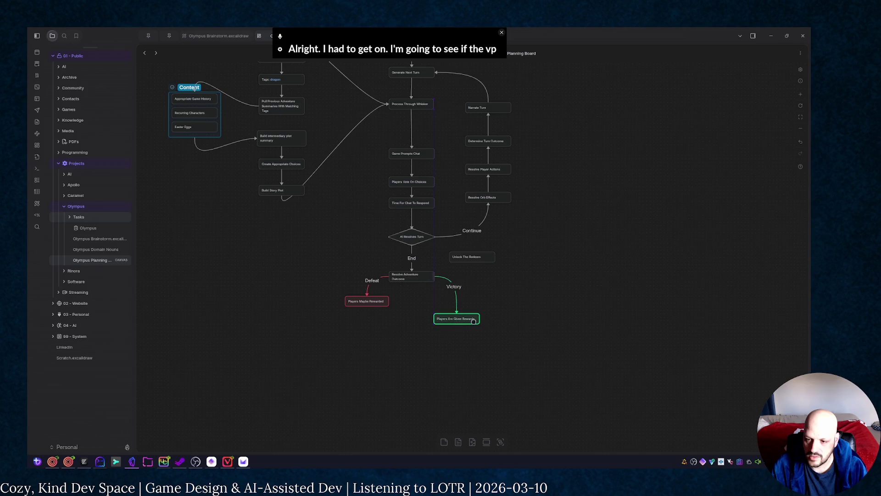
pyautogui.moveTo(381, 303); pyautogui.dragTo(380, 320)
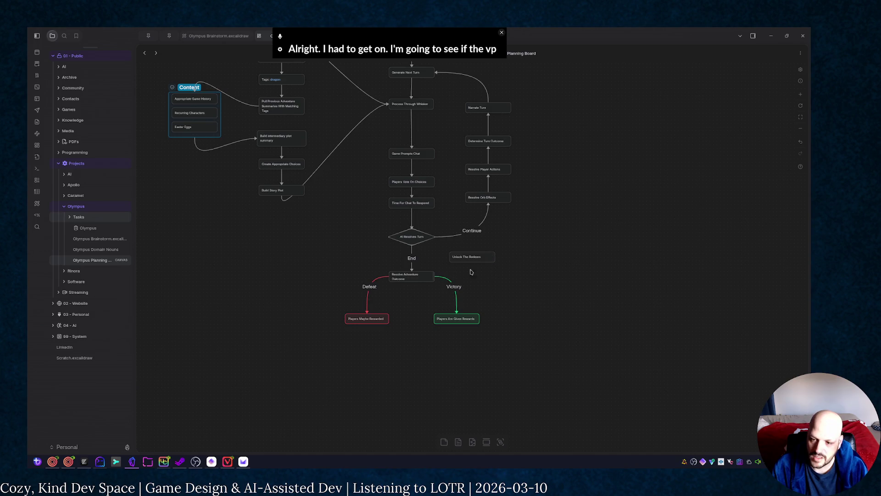
pyautogui.moveTo(487, 256); pyautogui.dragTo(510, 276)
pyautogui.moveTo(411, 245)
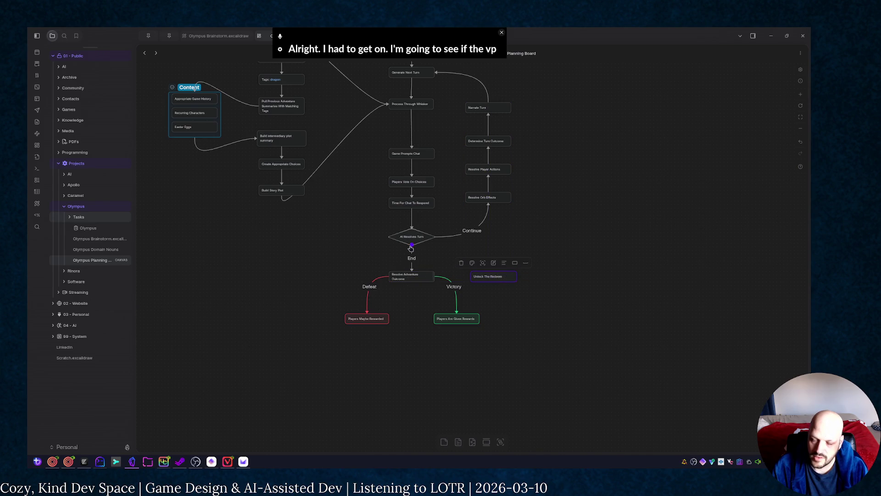
pyautogui.scroll(2, 578, 159)
pyautogui.scroll(2, 575, 220)
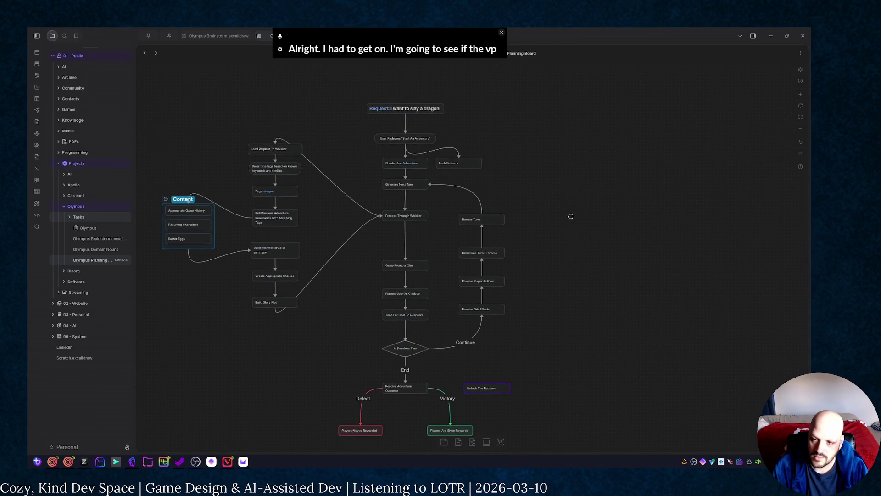
pyautogui.scroll(-3, 569, 179)
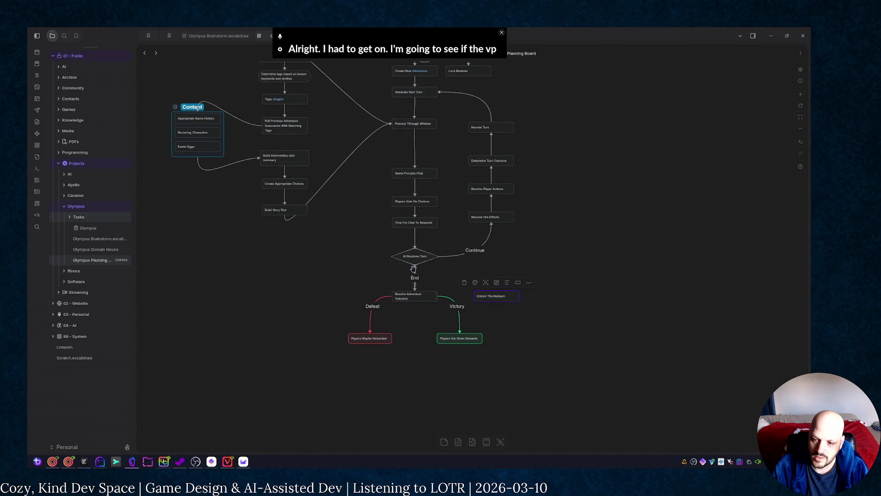
# Step: Link the diamond to Unlock The Redeem, then delete that card and its arrow
pyautogui.click(415, 269)
pyautogui.moveTo(415, 267); pyautogui.dragTo(496, 290)
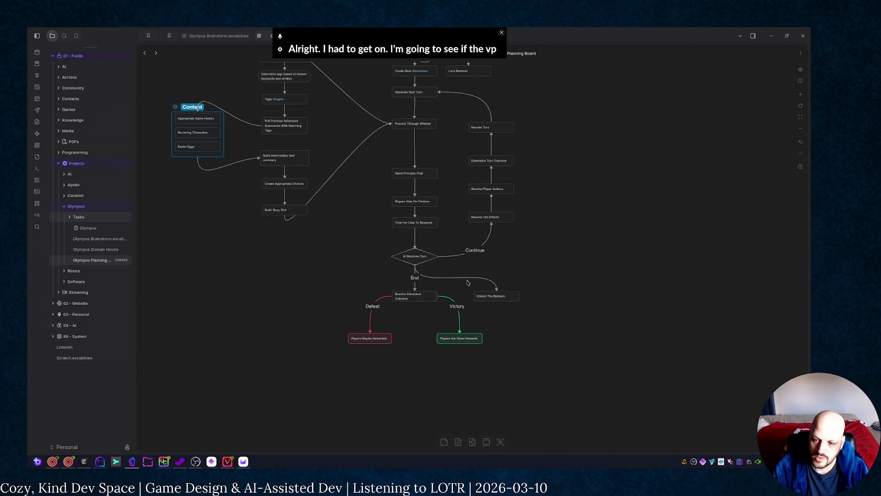
pyautogui.click(468, 280)
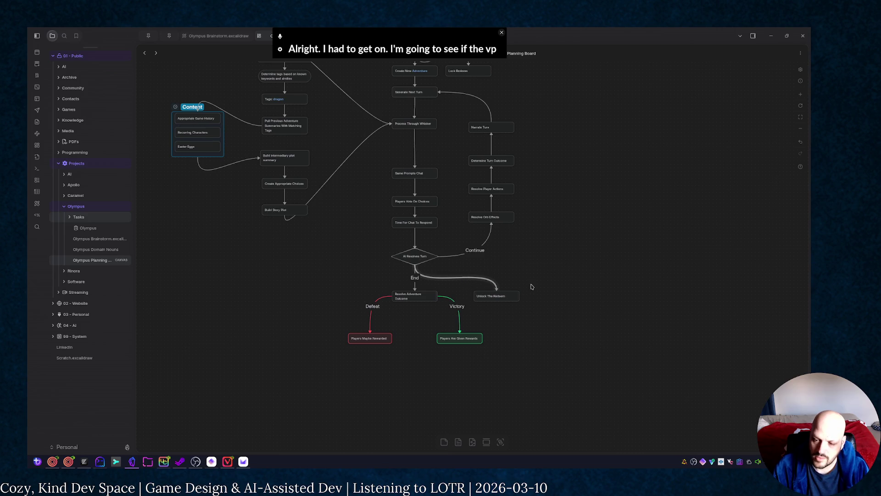
pyautogui.moveTo(533, 307); pyautogui.dragTo(473, 268)
pyautogui.press('Delete')
# Step: Delete the lower outcome cards, then undo to bring them back
pyautogui.moveTo(542, 370)
pyautogui.mouseDown()
pyautogui.moveTo(388, 361)
pyautogui.moveTo(339, 285)
pyautogui.mouseUp()
pyautogui.press('Delete')
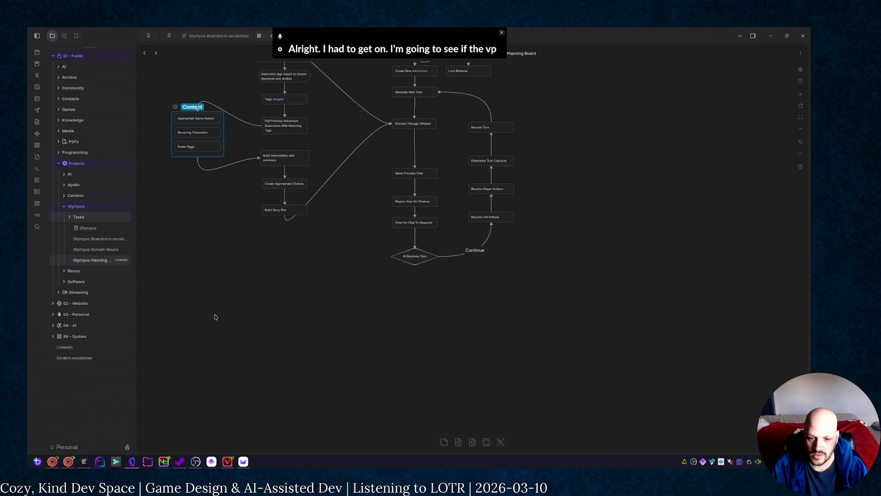
pyautogui.hotkey('ctrl', 'z')
# Step: Move the outcome branch aside and add a 'Process Ending' card beneath the decision diamond
pyautogui.moveTo(511, 234); pyautogui.dragTo(276, 289)
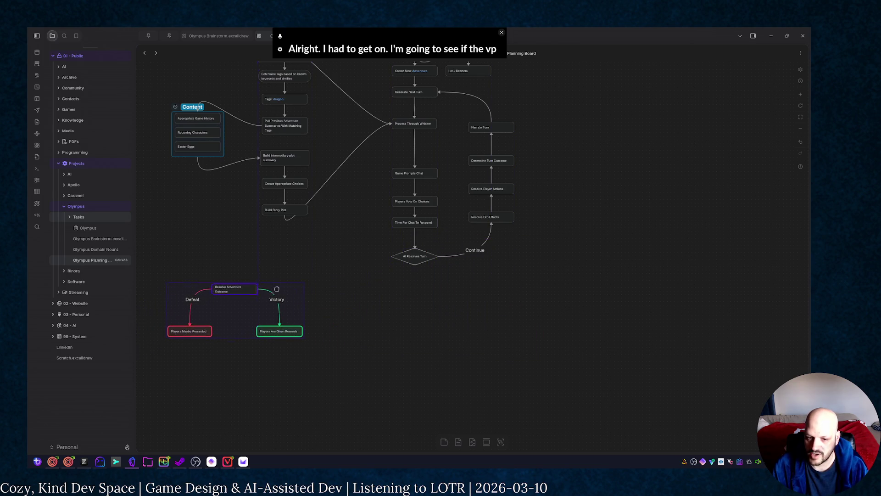
pyautogui.scroll(-2, 490, 348)
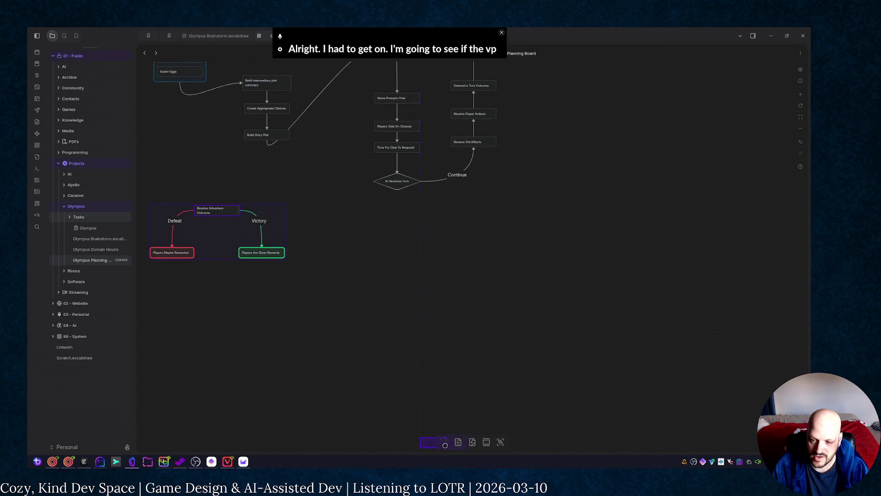
pyautogui.moveTo(444, 445); pyautogui.dragTo(471, 256)
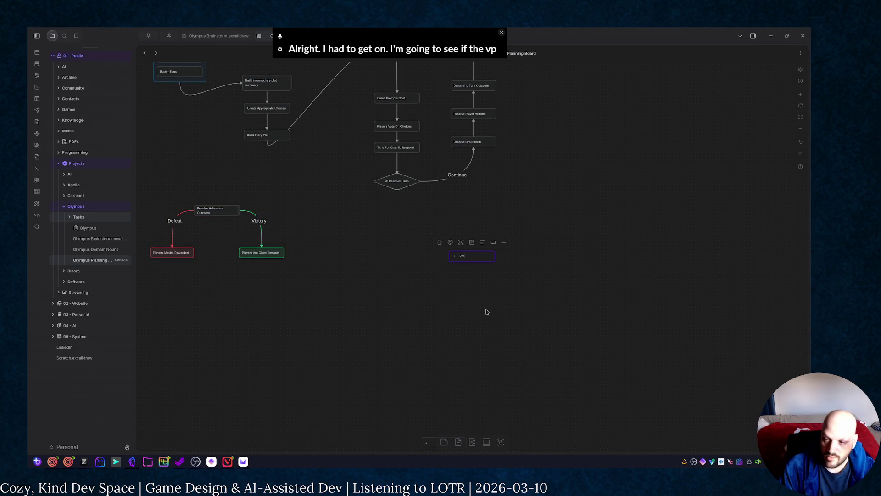
pyautogui.write('cess Ending')
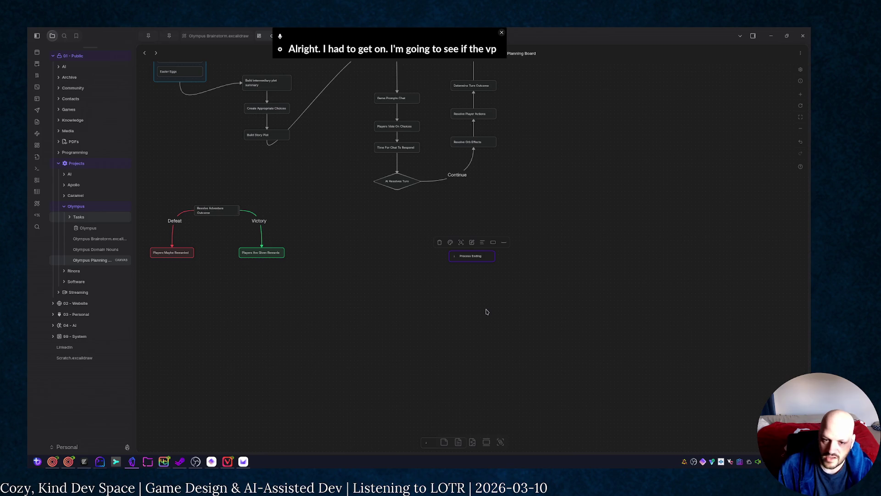
pyautogui.click(486, 312)
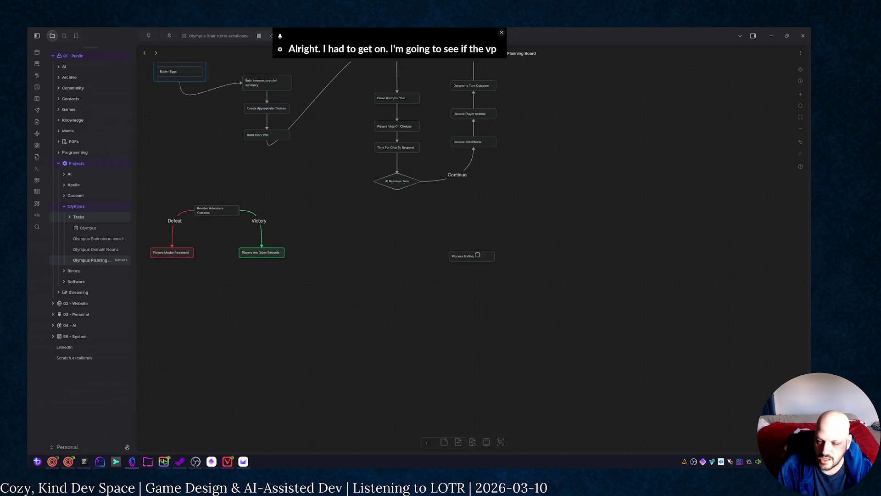
pyautogui.moveTo(477, 254); pyautogui.dragTo(402, 210)
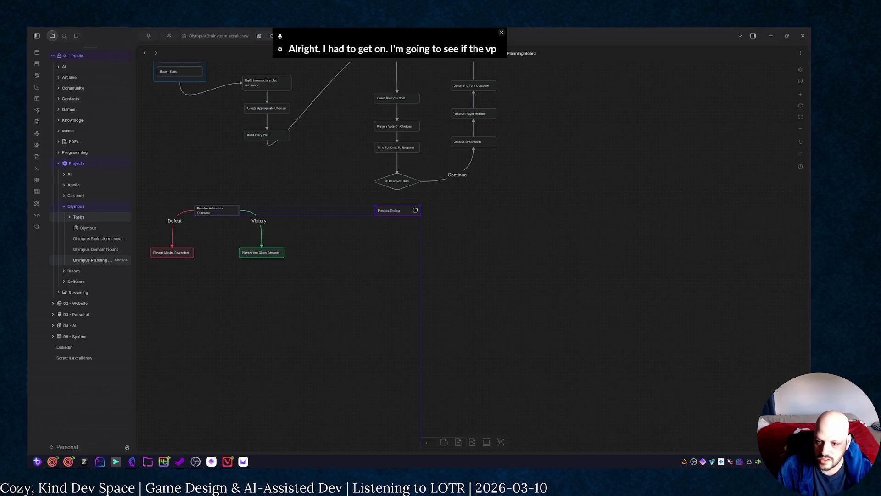
pyautogui.click(460, 235)
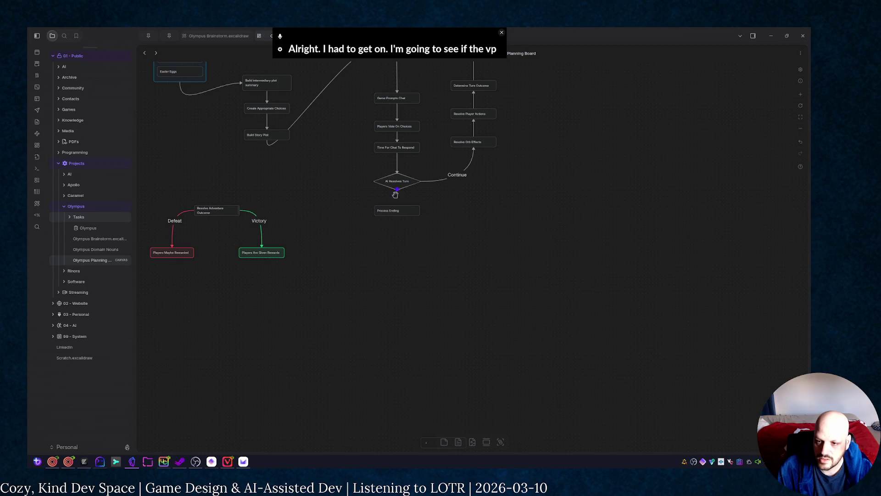
# Step: Label the diamond-to-Process Ending arrow 'End' and nudge the card lower
pyautogui.doubleClick(394, 197)
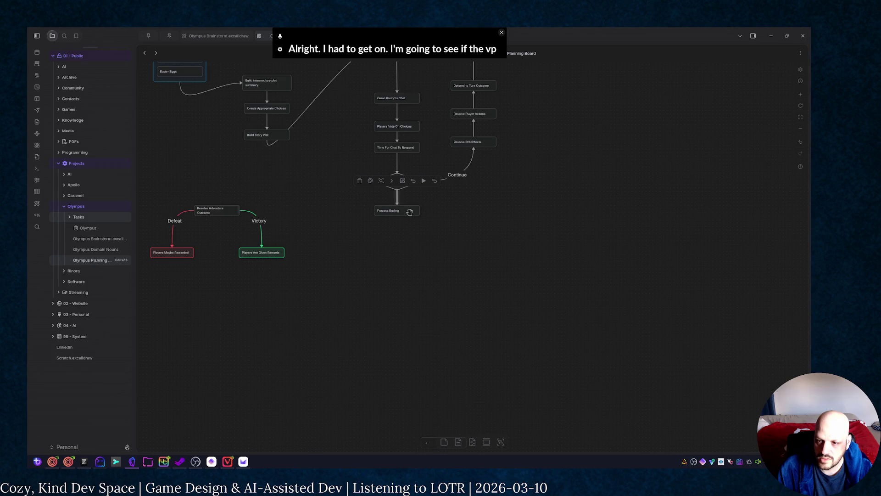
pyautogui.write('End')
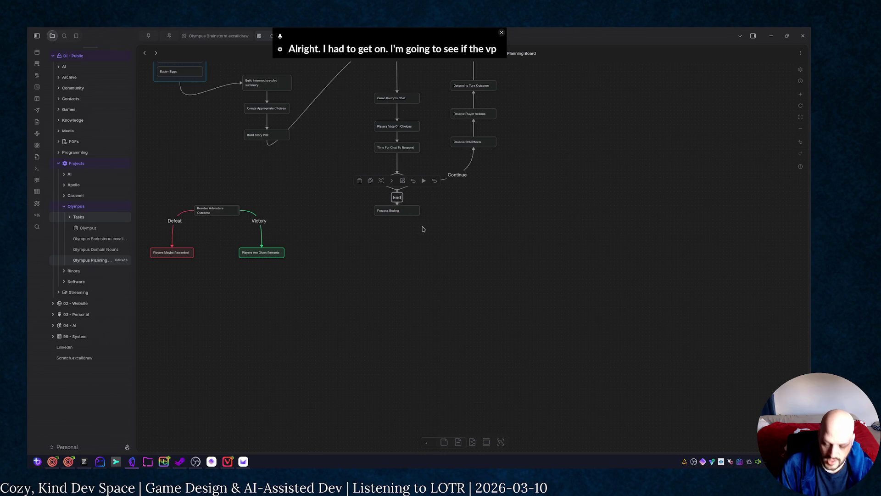
pyautogui.click(424, 229)
pyautogui.moveTo(411, 207); pyautogui.dragTo(417, 219)
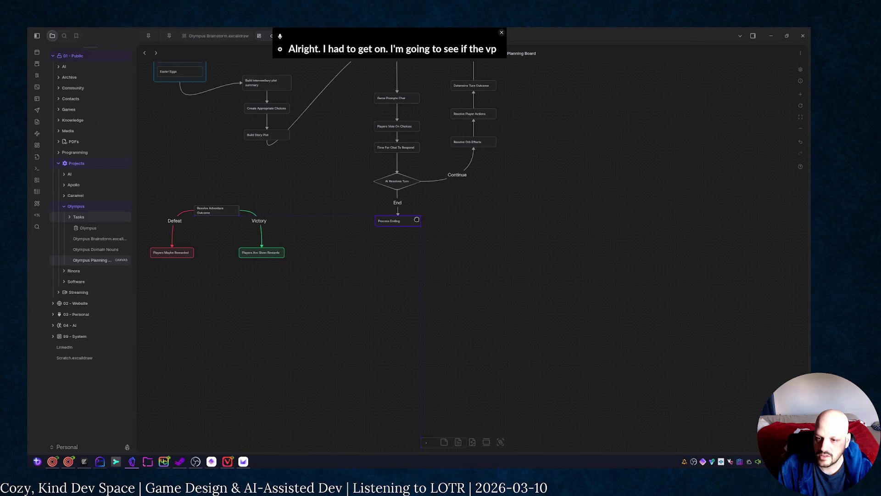
# Step: Move the Defeat/Victory outcome group under Process Ending so it leads into Resolve Adventure Outcome
pyautogui.moveTo(152, 196); pyautogui.dragTo(292, 289)
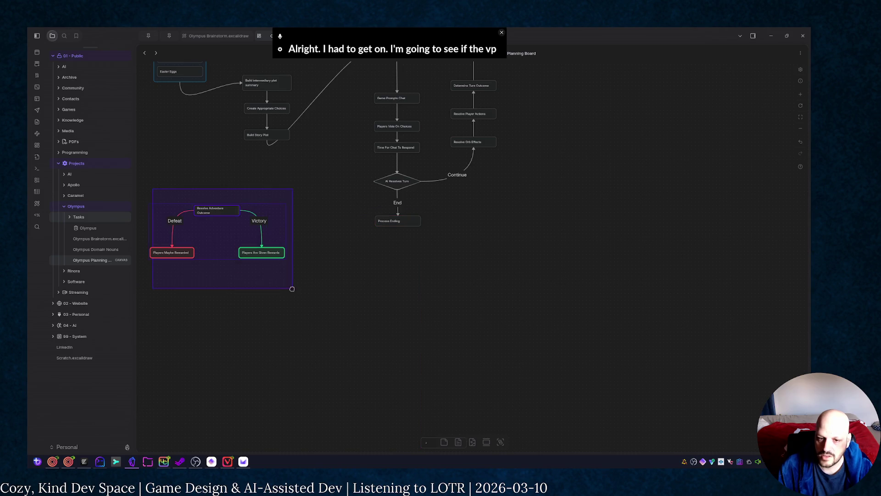
pyautogui.moveTo(267, 251); pyautogui.dragTo(447, 285)
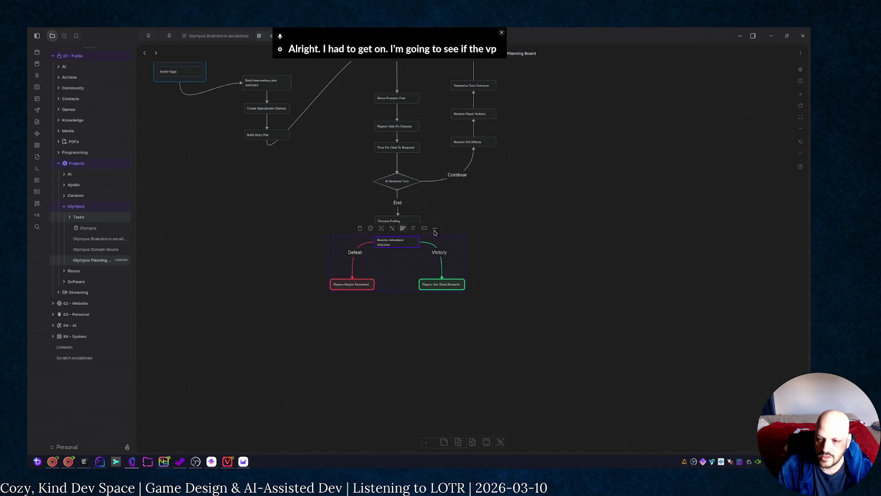
pyautogui.click(402, 230)
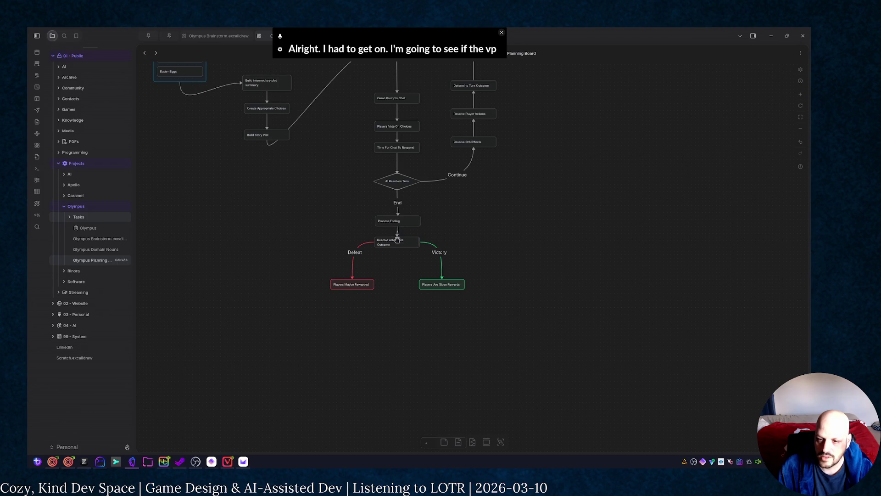
pyautogui.moveTo(513, 340); pyautogui.dragTo(336, 256)
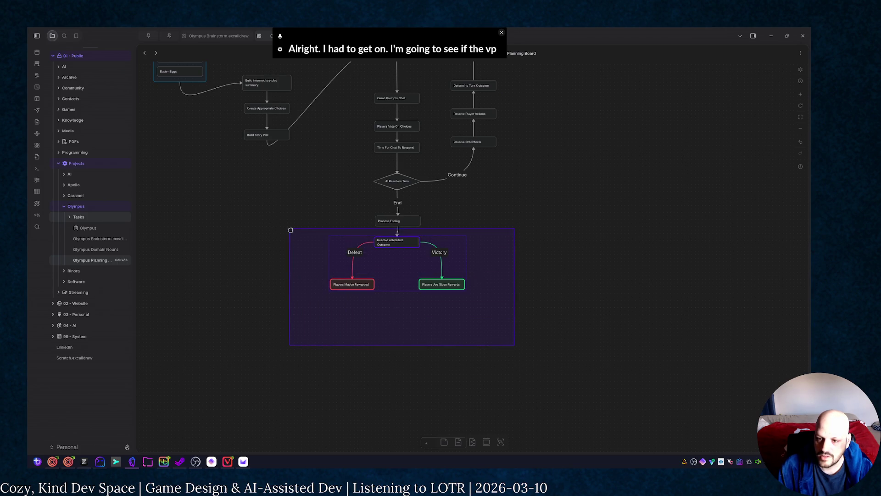
pyautogui.moveTo(290, 231); pyautogui.dragTo(291, 230)
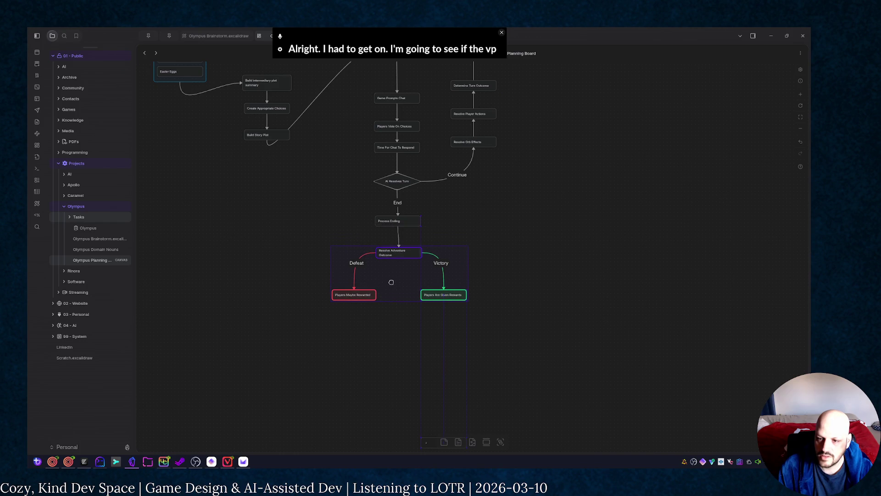
pyautogui.moveTo(380, 272); pyautogui.dragTo(390, 273)
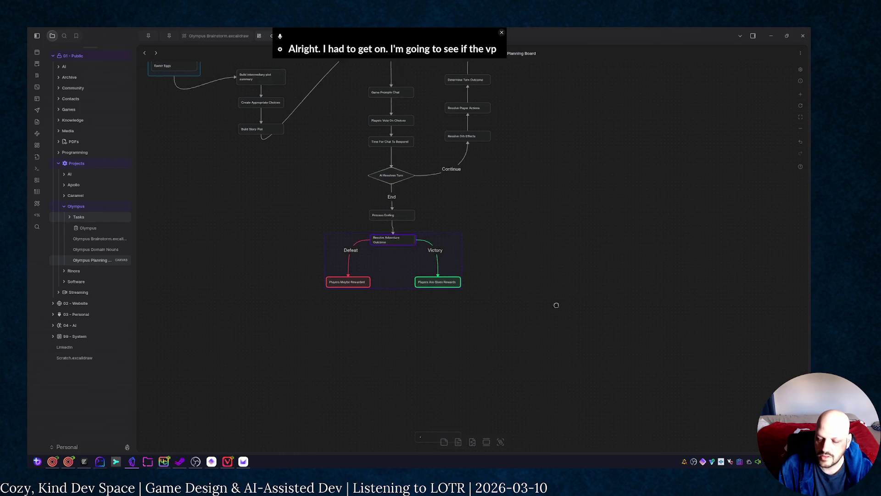
pyautogui.scroll(-3, 562, 206)
pyautogui.moveTo(380, 265); pyautogui.dragTo(541, 350)
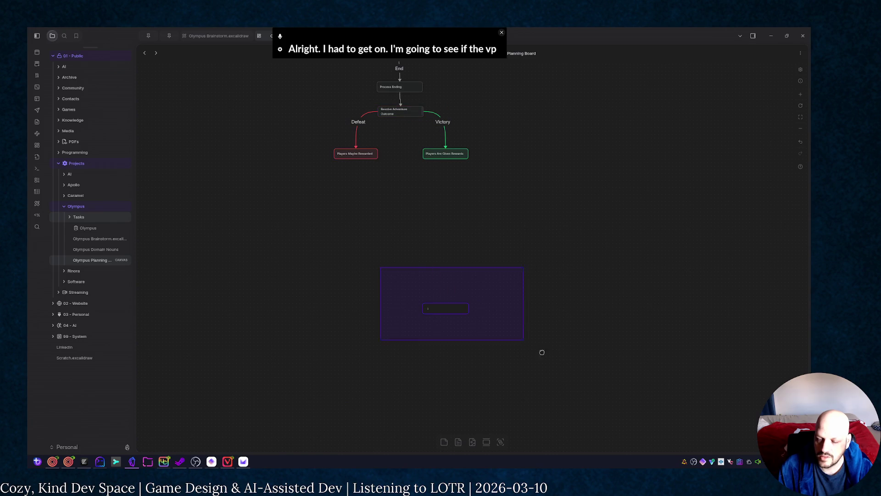
# Step: Draw an arrow right from Process Ending into a new 'Unlock Redeem' card
pyautogui.moveTo(510, 96)
pyautogui.mouseDown()
pyautogui.moveTo(544, 332)
pyautogui.moveTo(586, 356)
pyautogui.mouseUp()
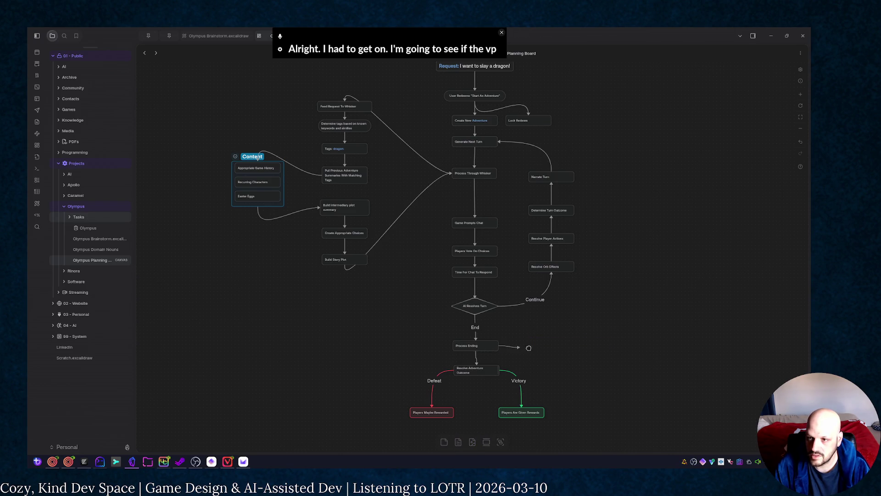
pyautogui.moveTo(499, 348); pyautogui.dragTo(541, 348)
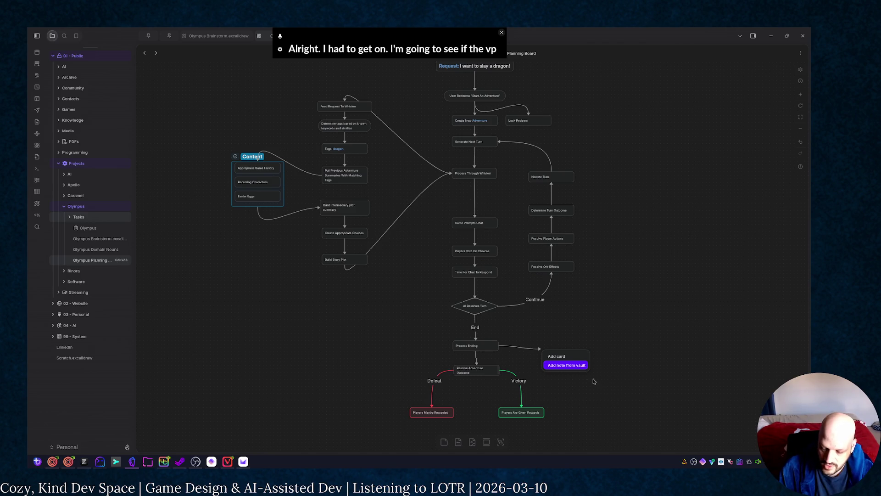
pyautogui.click(562, 356)
pyautogui.write('Val')
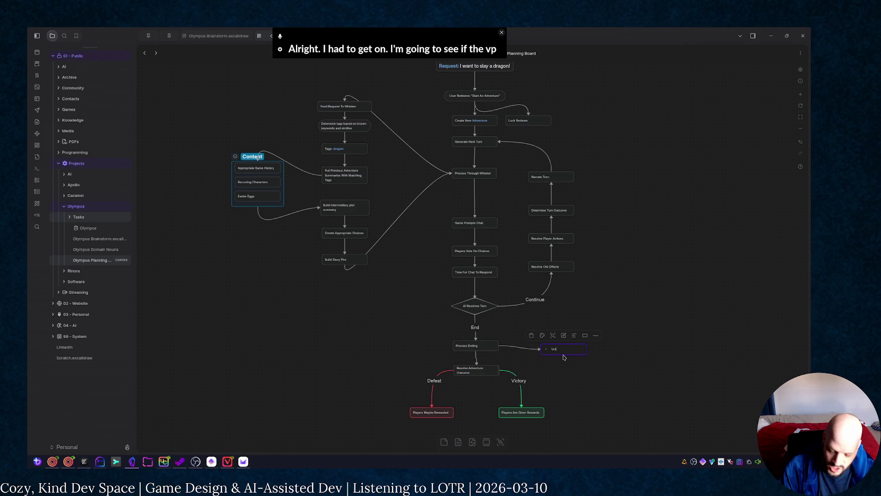
pyautogui.write('Unlock B')
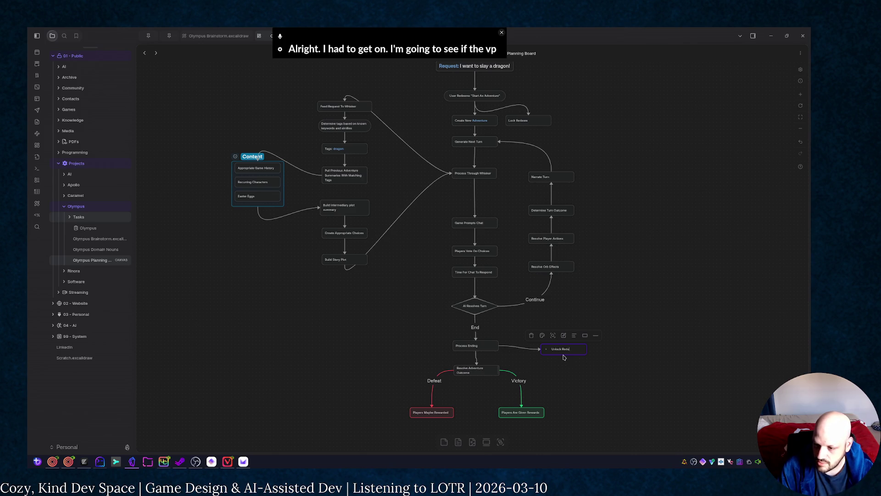
pyautogui.write('em')
pyautogui.press('Escape')
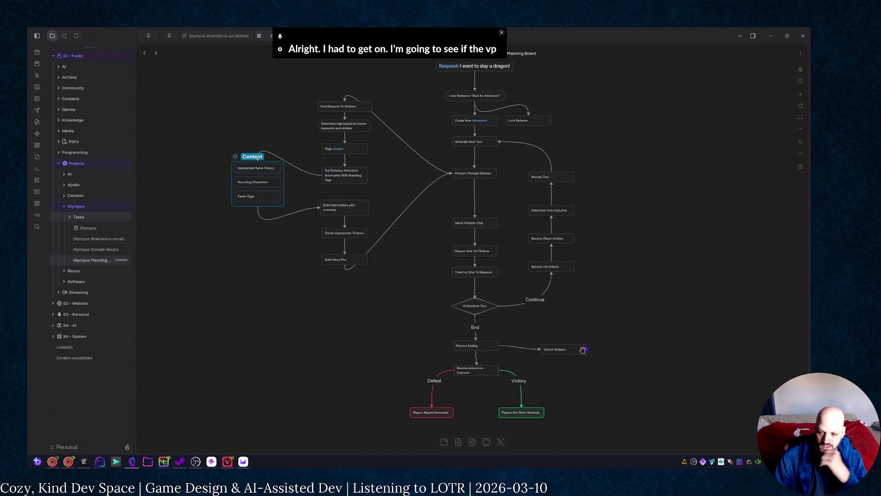
# Step: Pull Unlock Redeem nearer Process Ending and connect it back up to Lock Redeem
pyautogui.moveTo(583, 350); pyautogui.dragTo(552, 343)
pyautogui.click(566, 372)
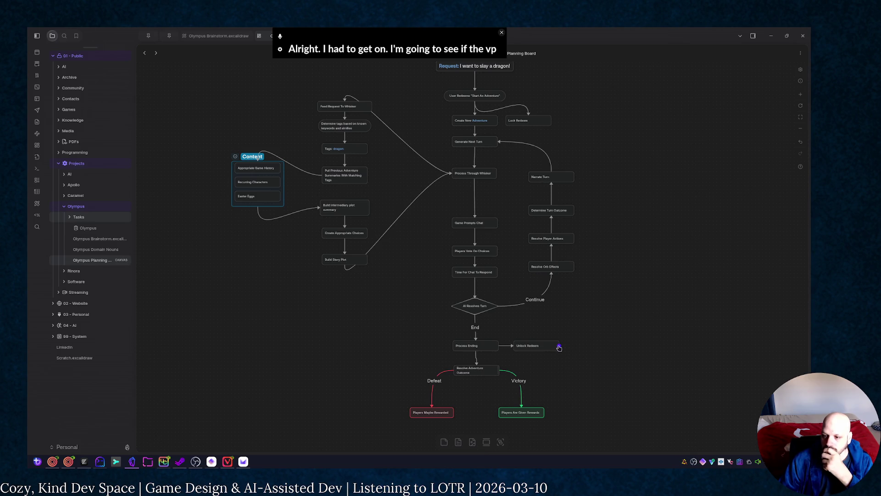
pyautogui.moveTo(558, 347); pyautogui.dragTo(551, 120)
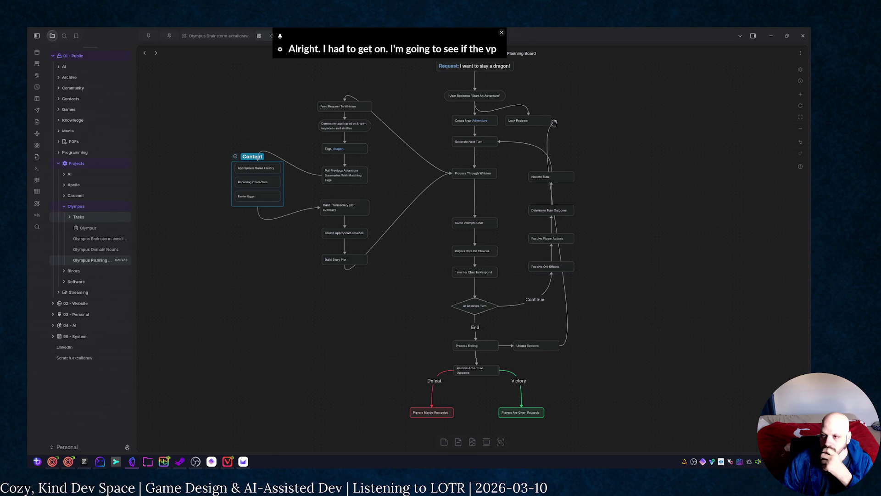
pyautogui.moveTo(583, 221)
pyautogui.mouseDown()
pyautogui.moveTo(558, 114)
pyautogui.moveTo(551, 121)
pyautogui.mouseUp()
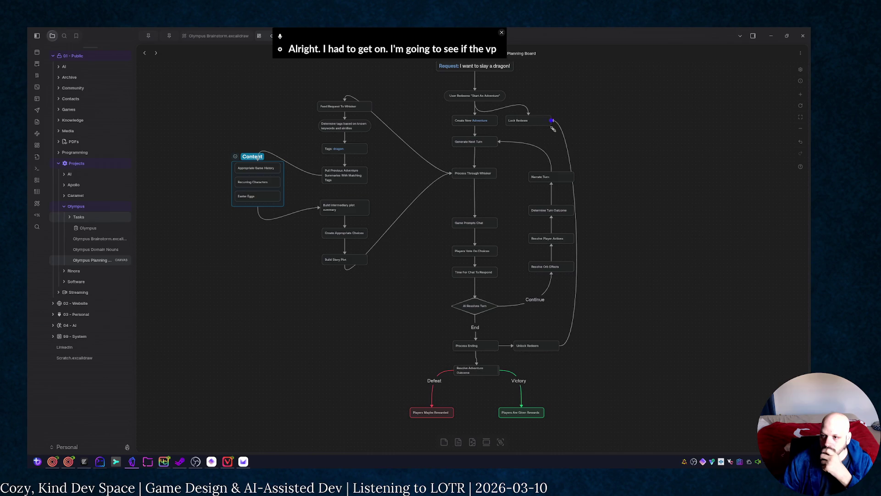
pyautogui.rightClick(575, 308)
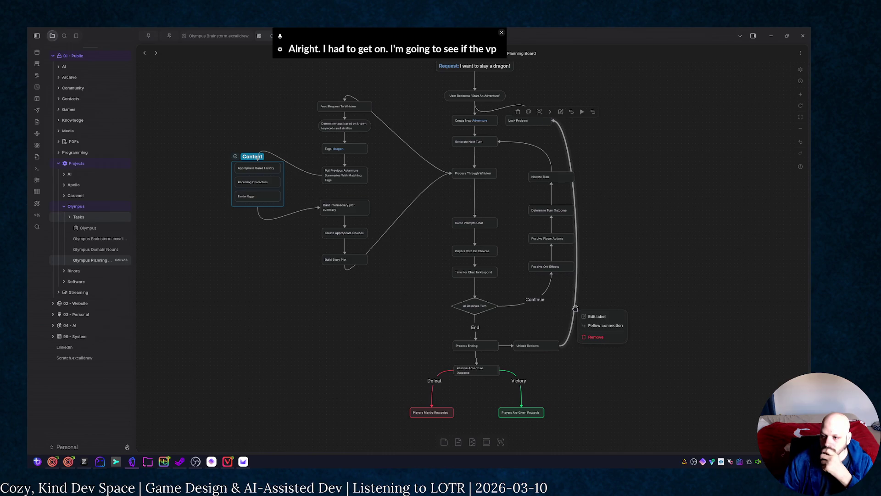
# Step: Check both ends of the Unlock Redeem–Lock Redeem connector and settle its line style on curved
pyautogui.click(593, 326)
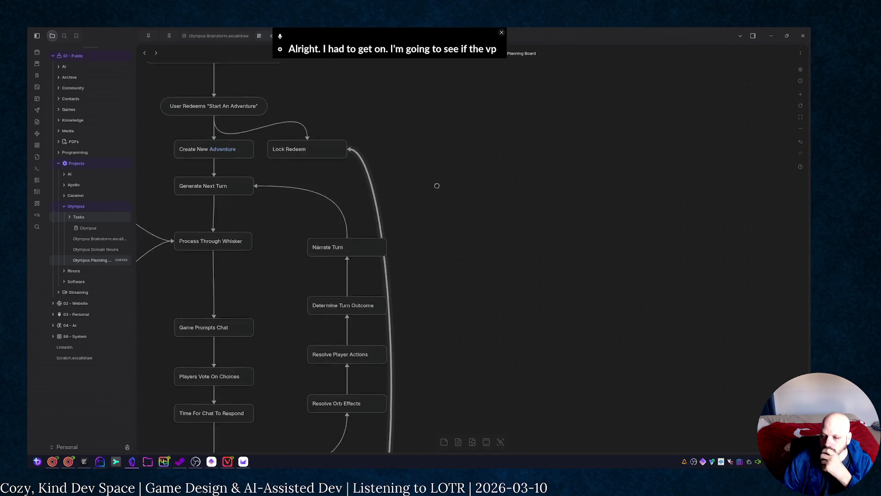
pyautogui.rightClick(418, 354)
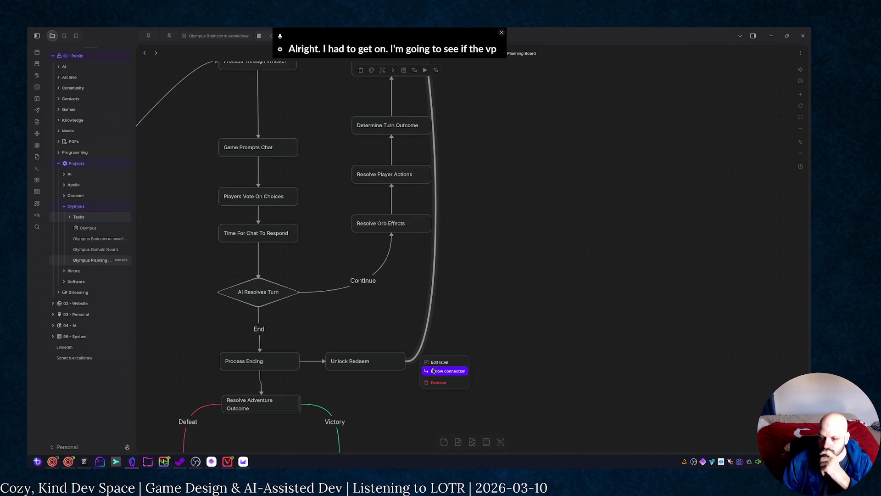
pyautogui.click(410, 375)
pyautogui.scroll(-3, 444, 314)
pyautogui.scroll(-3, 441, 275)
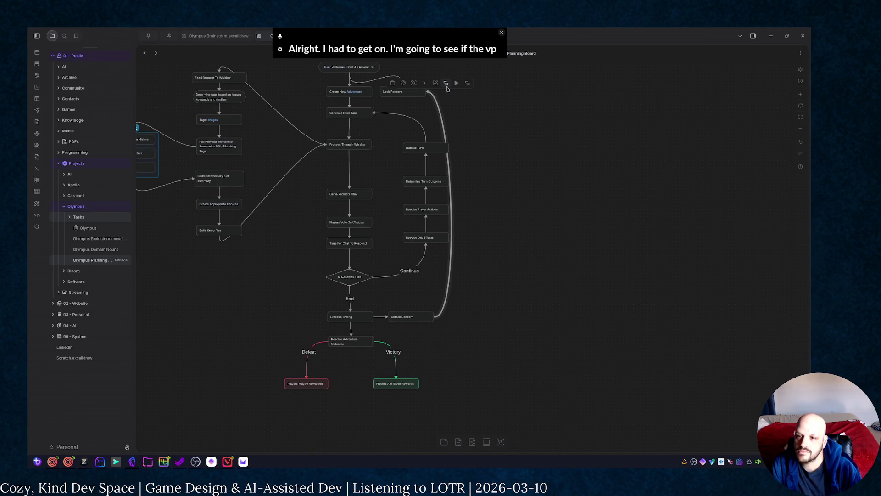
pyautogui.click(446, 84)
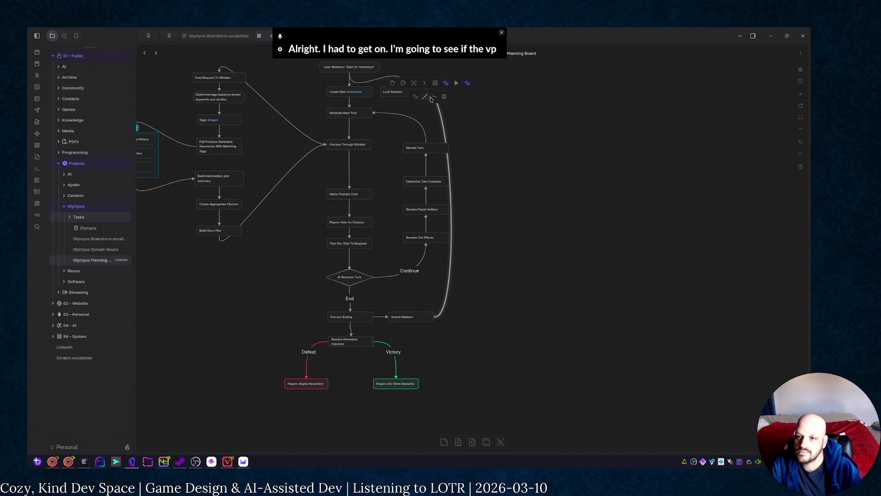
pyautogui.click(433, 97)
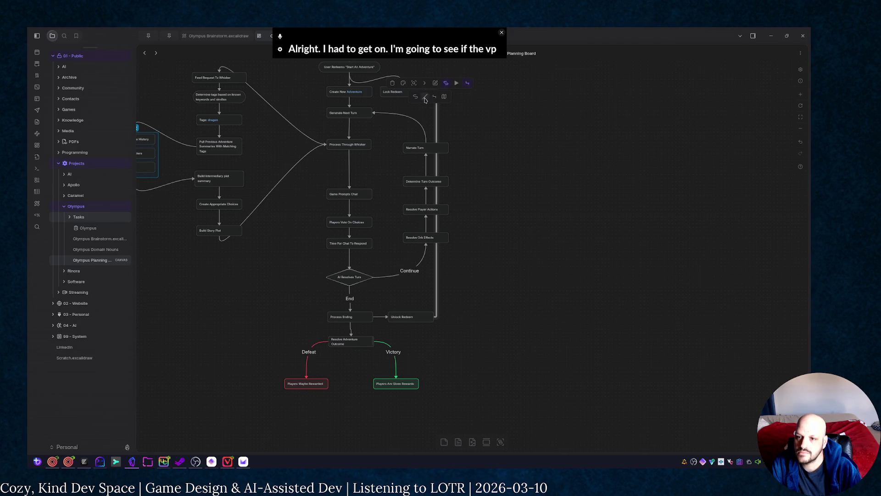
pyautogui.click(416, 98)
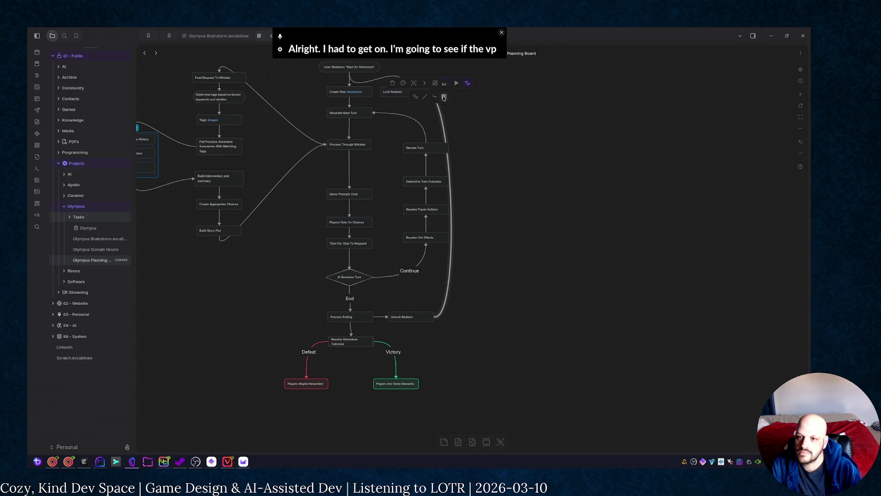
pyautogui.click(443, 97)
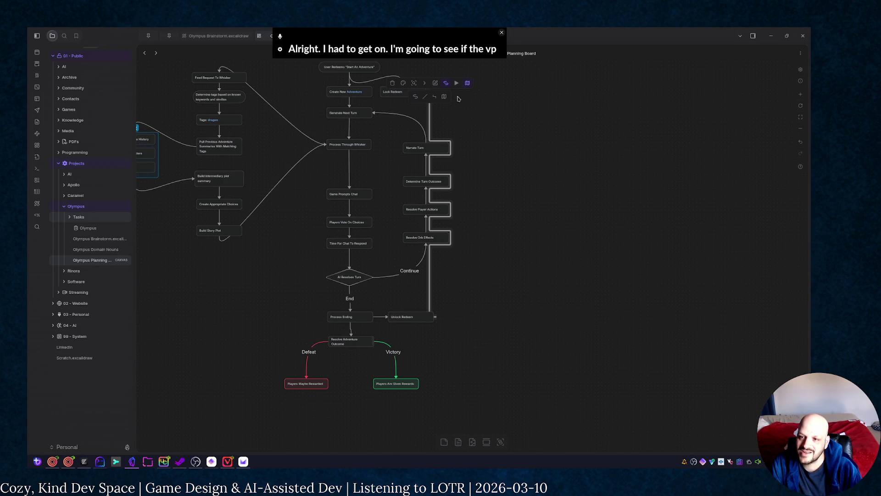
pyautogui.click(415, 97)
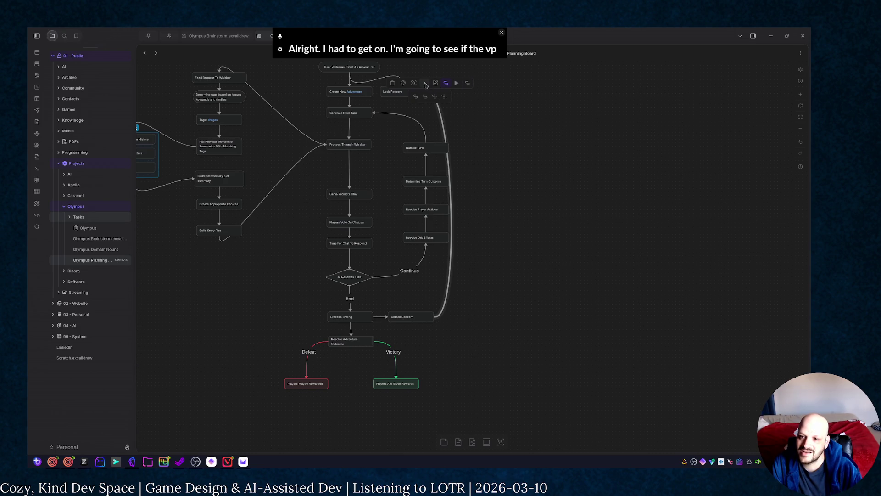
# Step: Make the connector nondirectional, then select the four turn-resolution cards
pyautogui.click(425, 84)
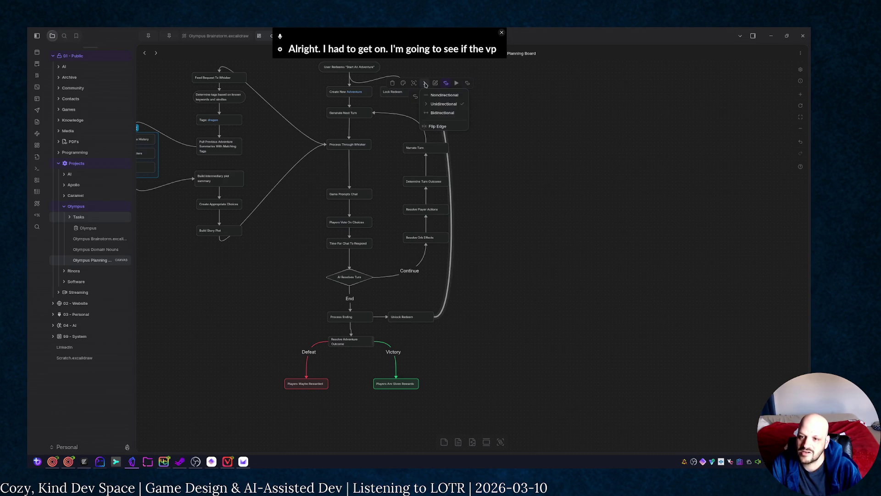
pyautogui.click(441, 95)
pyautogui.click(523, 217)
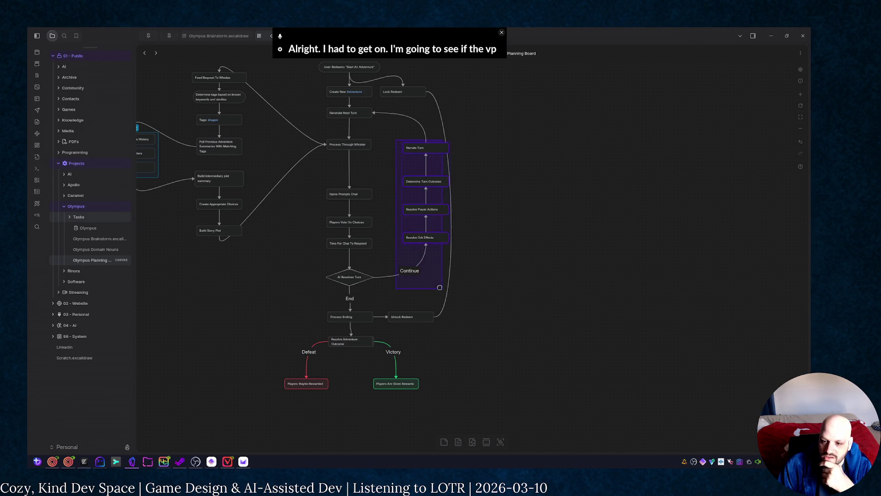
pyautogui.moveTo(433, 276)
pyautogui.mouseDown()
pyautogui.moveTo(445, 249)
pyautogui.moveTo(419, 236)
pyautogui.mouseUp()
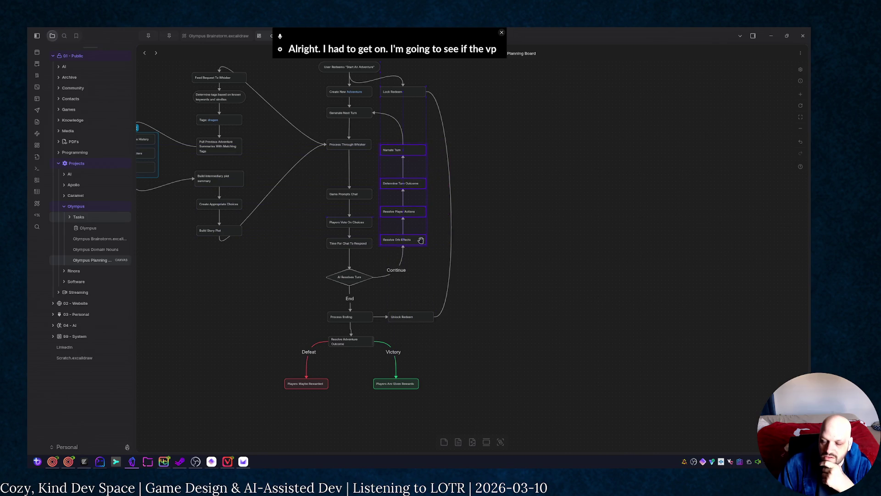
# Step: Nudge the four turn-resolution cards toward the main flow and reroute the Content group's links to the plot-summary cards
pyautogui.moveTo(419, 236); pyautogui.dragTo(420, 240)
pyautogui.click(517, 255)
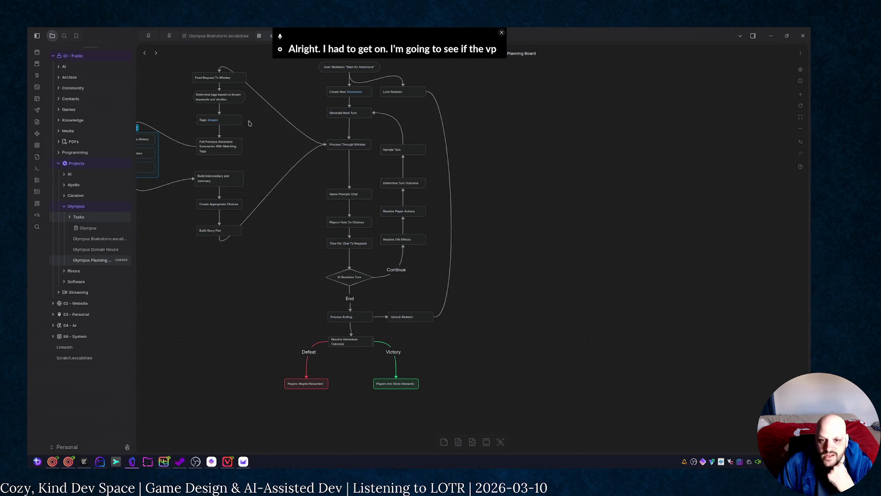
pyautogui.scroll(3, 276, 175)
pyautogui.hscroll(-2, 296, 174)
pyautogui.scroll(-2, 298, 169)
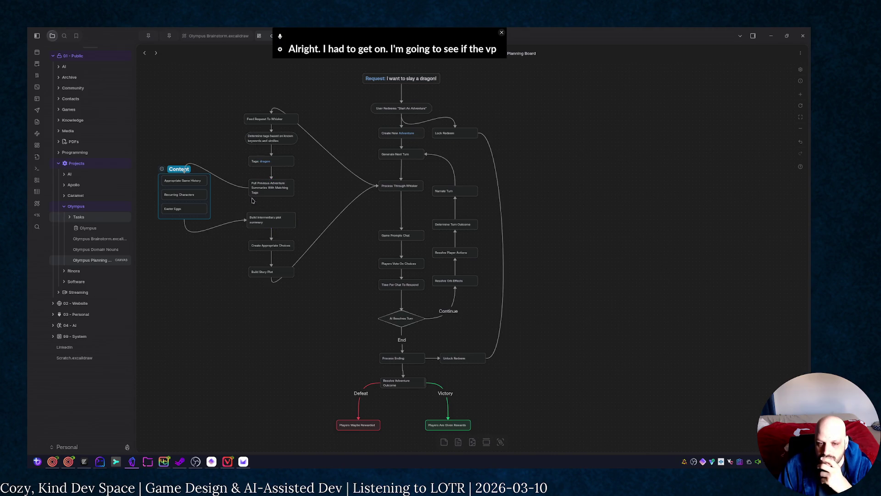
pyautogui.moveTo(185, 169); pyautogui.dragTo(219, 196)
pyautogui.moveTo(184, 218); pyautogui.dragTo(212, 196)
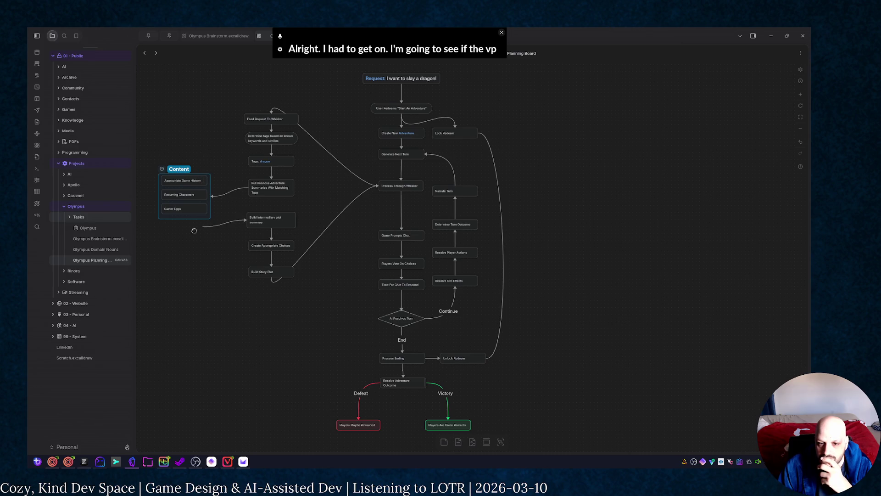
pyautogui.moveTo(212, 194)
pyautogui.mouseDown()
pyautogui.moveTo(184, 220)
pyautogui.moveTo(184, 171)
pyautogui.mouseUp()
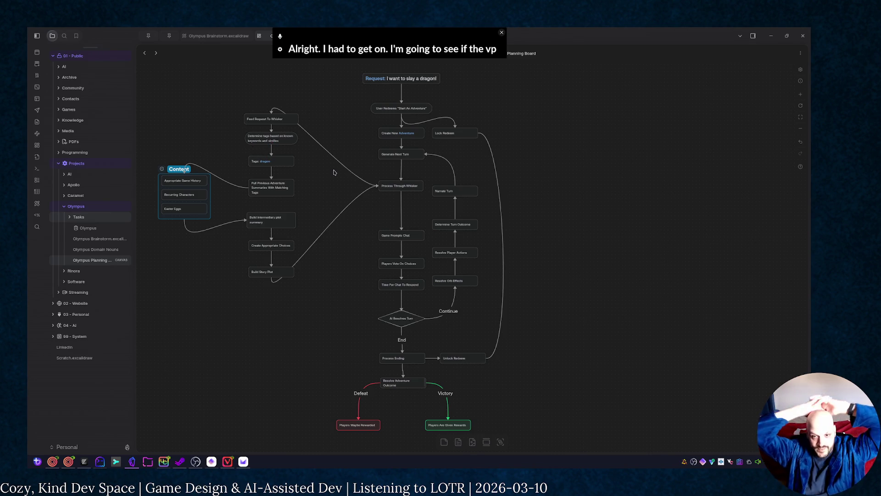
# Step: Retarget the Build Story Plot arrow from Process Through Whisker onto Game Prompts Chat
pyautogui.click(285, 120)
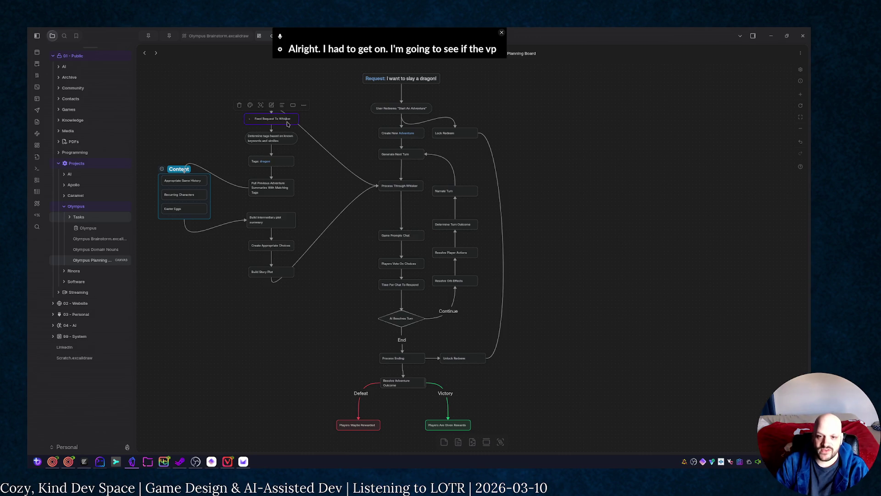
pyautogui.press('Escape')
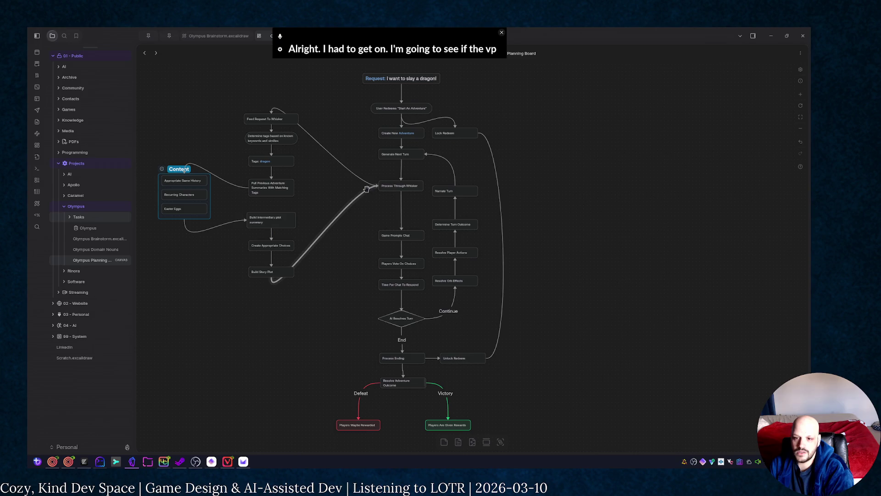
pyautogui.moveTo(366, 189); pyautogui.dragTo(378, 235)
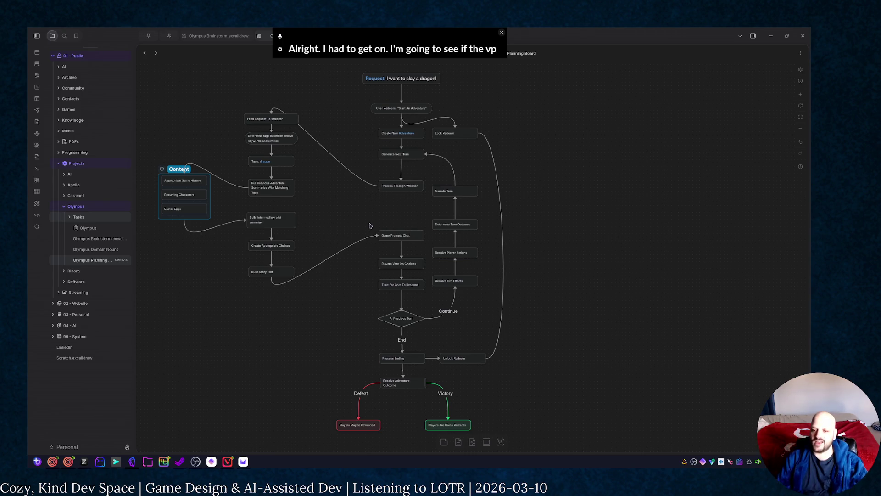
pyautogui.scroll(-5, 523, 180)
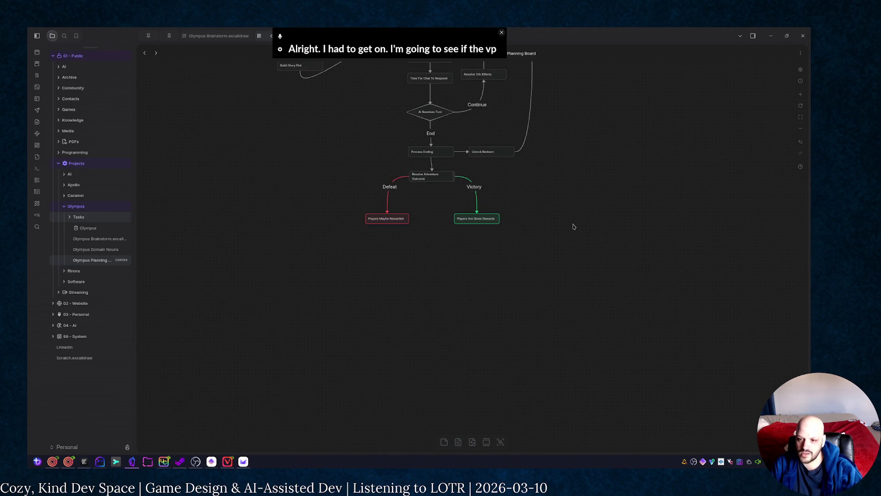
pyautogui.scroll(-3, 574, 227)
pyautogui.scroll(5, 506, 299)
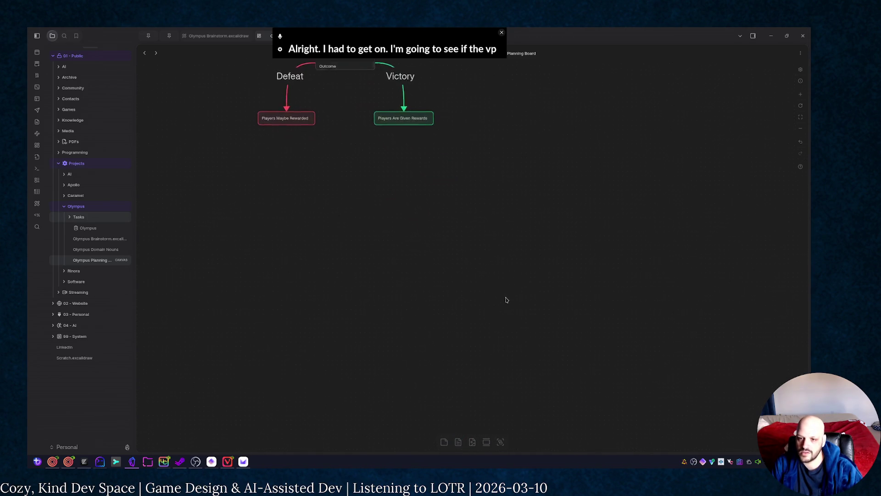
pyautogui.scroll(-2, 449, 236)
pyautogui.scroll(2, 449, 236)
pyautogui.scroll(2, 457, 240)
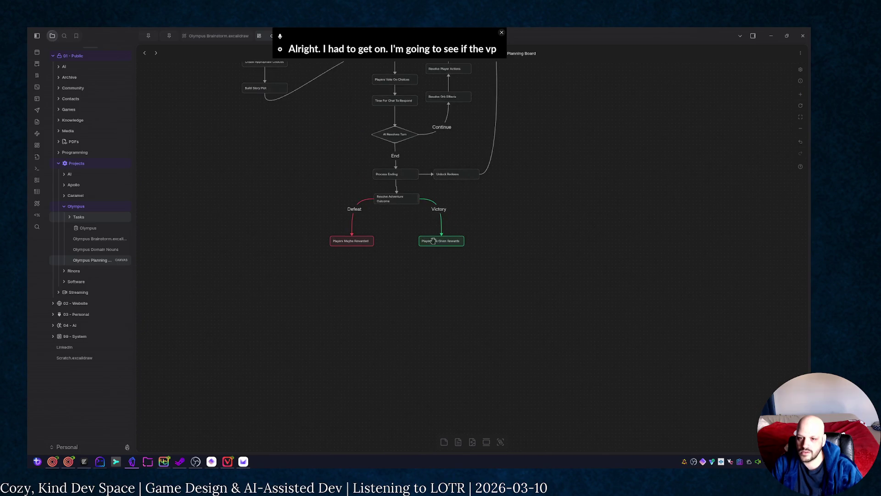
# Step: Park the ending and reward cards at the upper right and delete the AI Resolves Turn diamond with its loop
pyautogui.moveTo(300, 147); pyautogui.dragTo(488, 277)
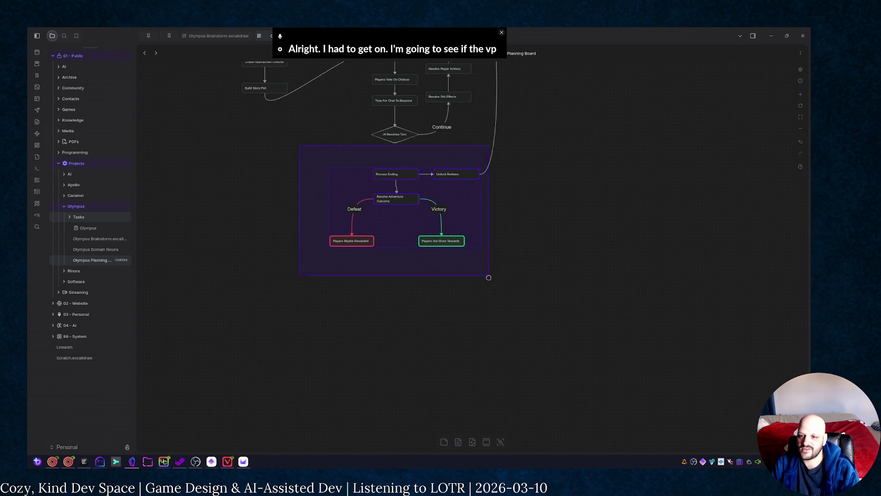
pyautogui.scroll(-1, 537, 258)
pyautogui.scroll(-1, 536, 257)
pyautogui.scroll(-2, 497, 238)
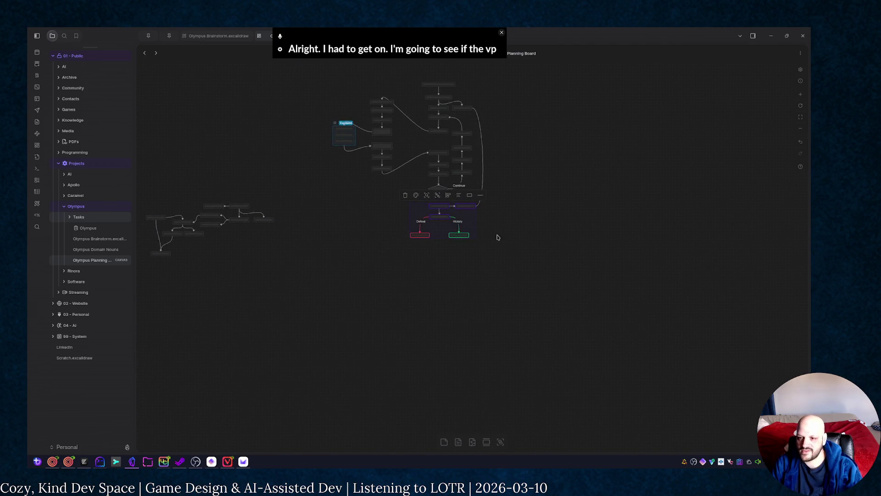
pyautogui.moveTo(450, 210)
pyautogui.mouseDown()
pyautogui.moveTo(625, 93)
pyautogui.moveTo(521, 85)
pyautogui.mouseUp()
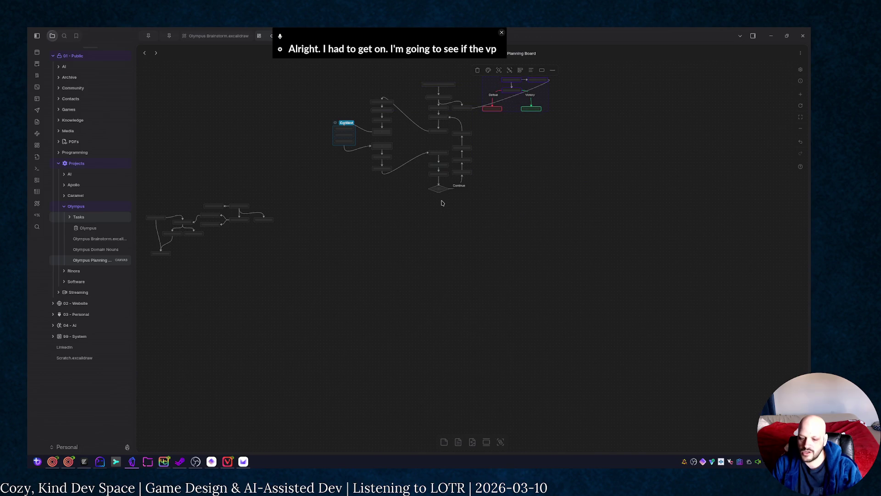
pyautogui.scroll(3, 442, 203)
pyautogui.scroll(-2, 539, 239)
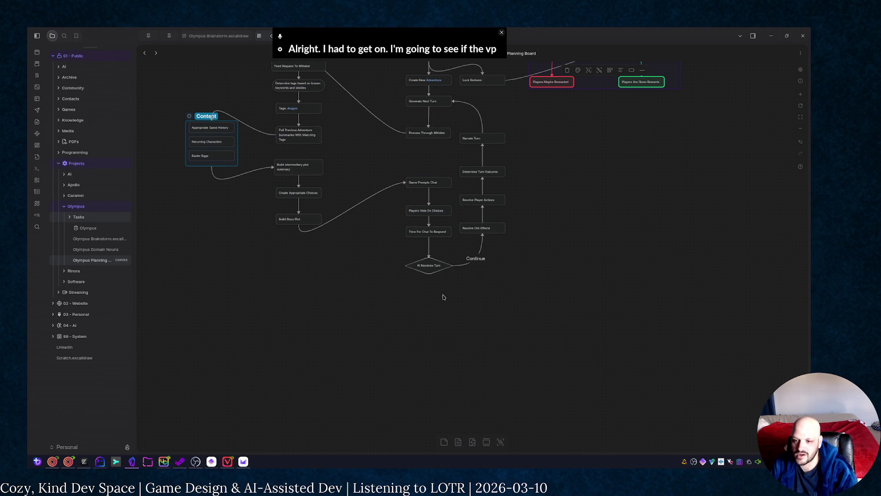
pyautogui.click(472, 310)
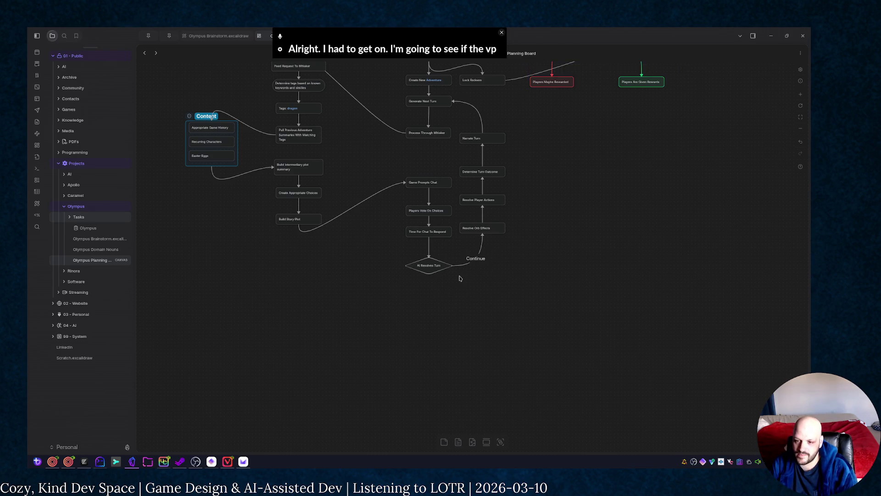
pyautogui.click(437, 266)
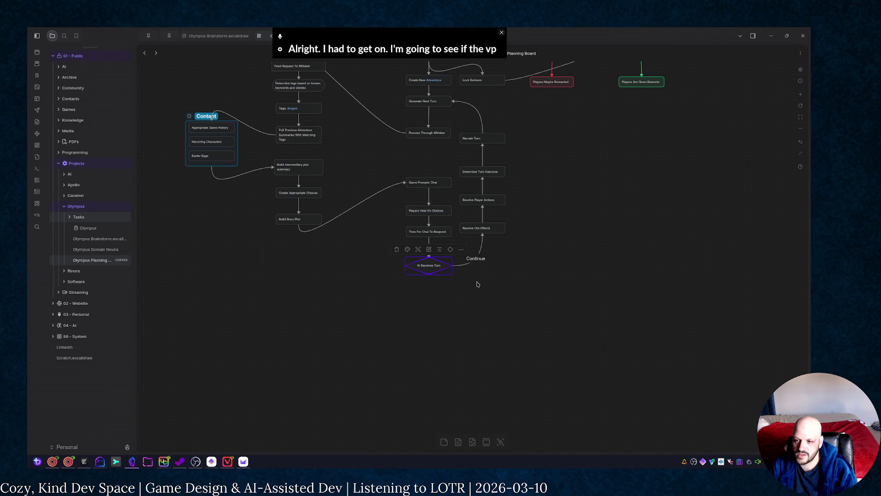
pyautogui.press('Delete')
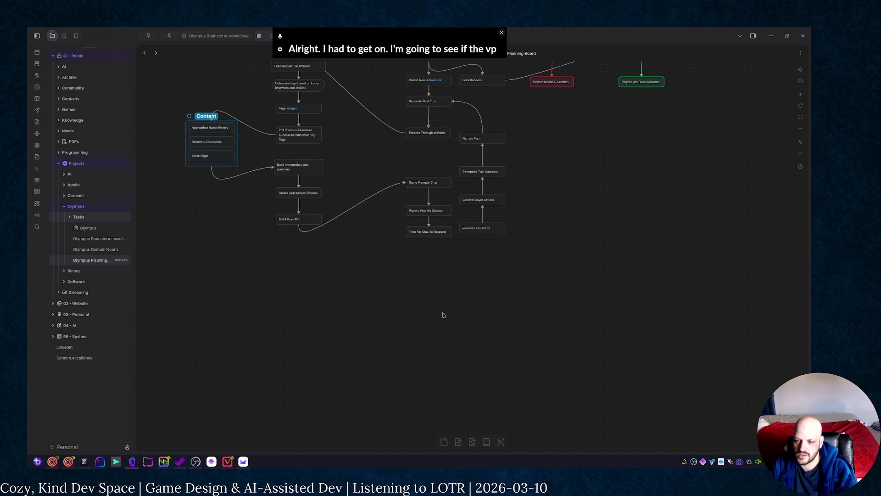
# Step: Add a 'Game Resolves Effects' card linked beneath Time For Chat To Respond
pyautogui.moveTo(428, 235); pyautogui.dragTo(430, 272)
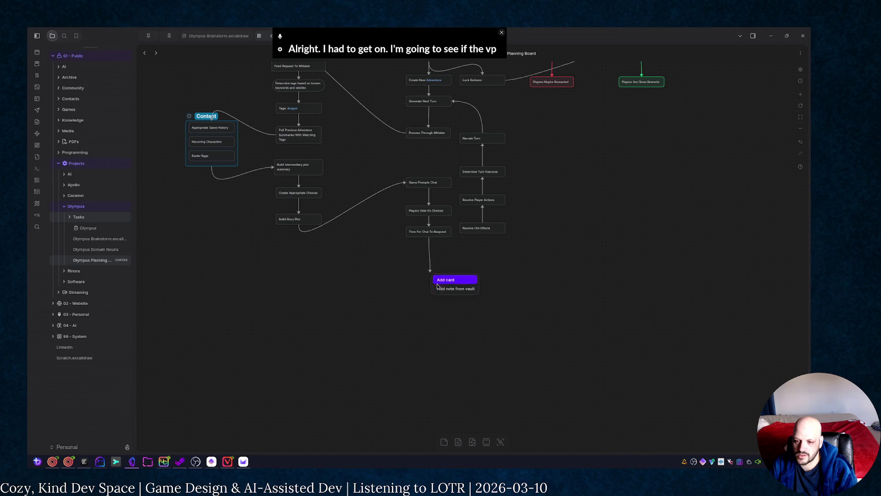
pyautogui.click(445, 280)
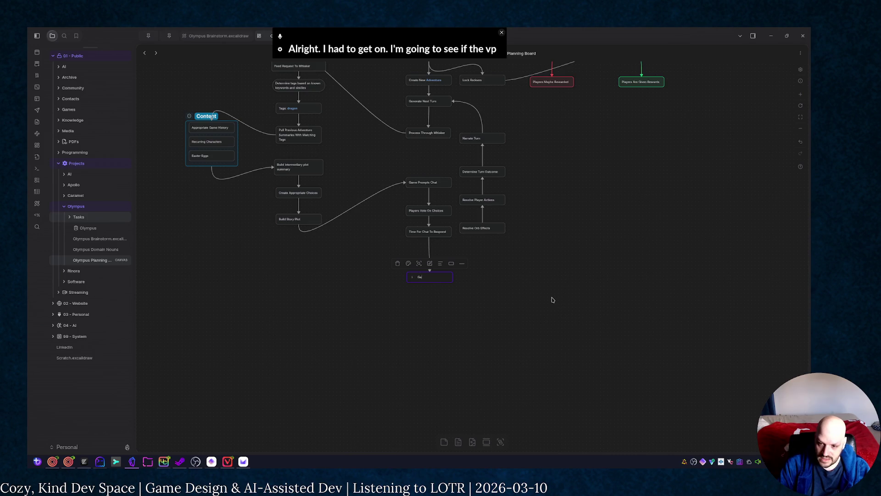
pyautogui.write('Game Resolves Effec')
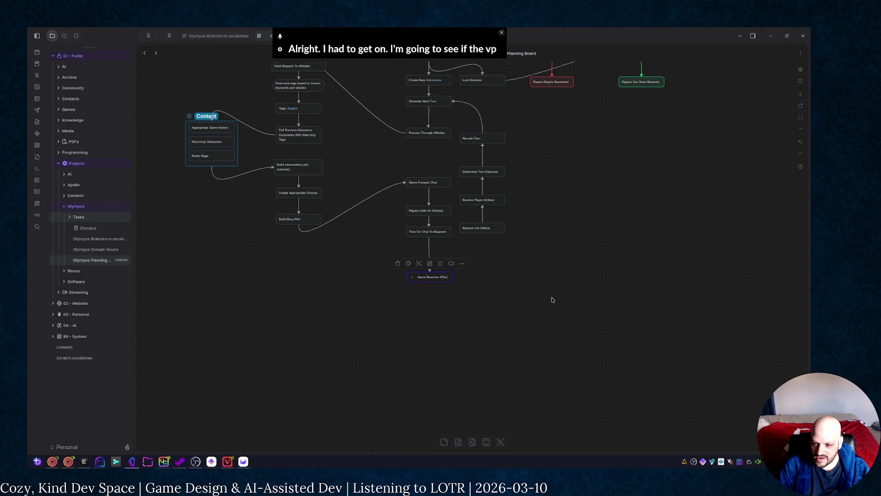
pyautogui.write('ted')
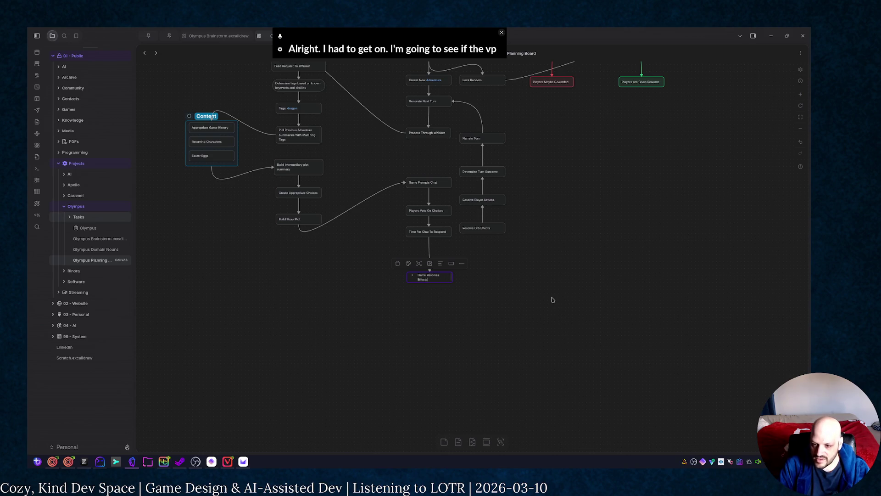
pyautogui.press('BackSpace')
pyautogui.press('BackSpace')
pyautogui.write('s')
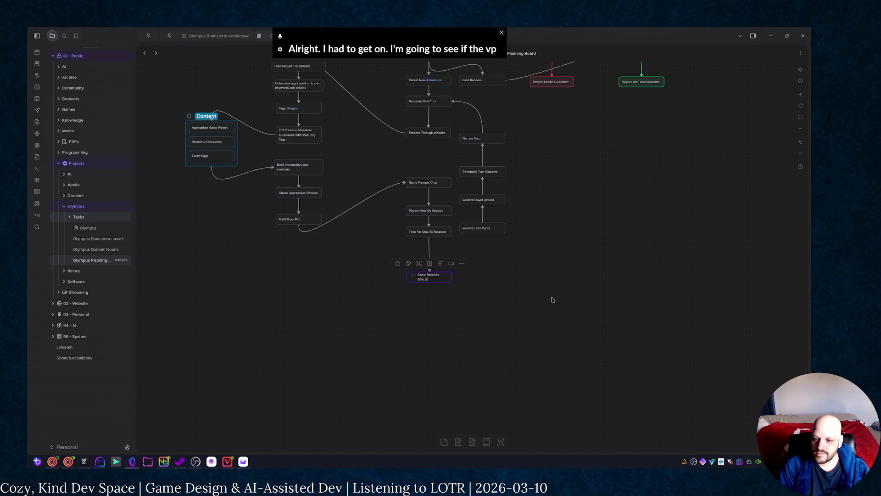
pyautogui.click(552, 300)
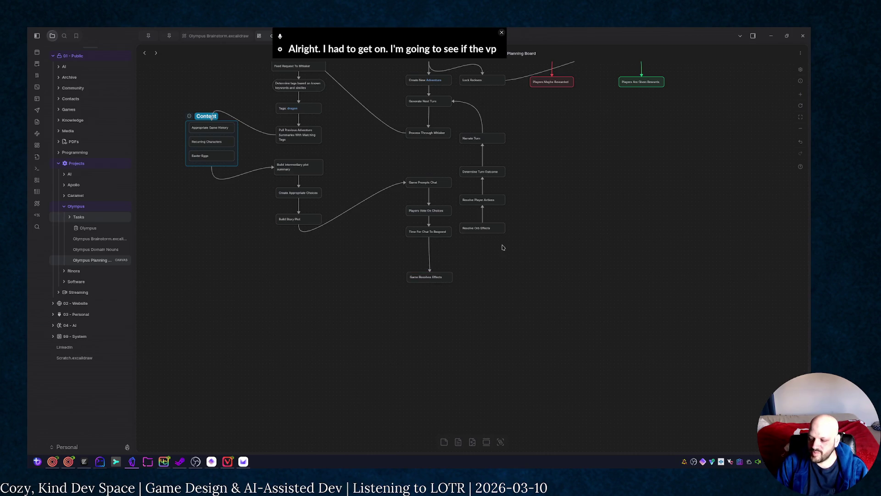
pyautogui.moveTo(509, 243); pyautogui.dragTo(496, 242)
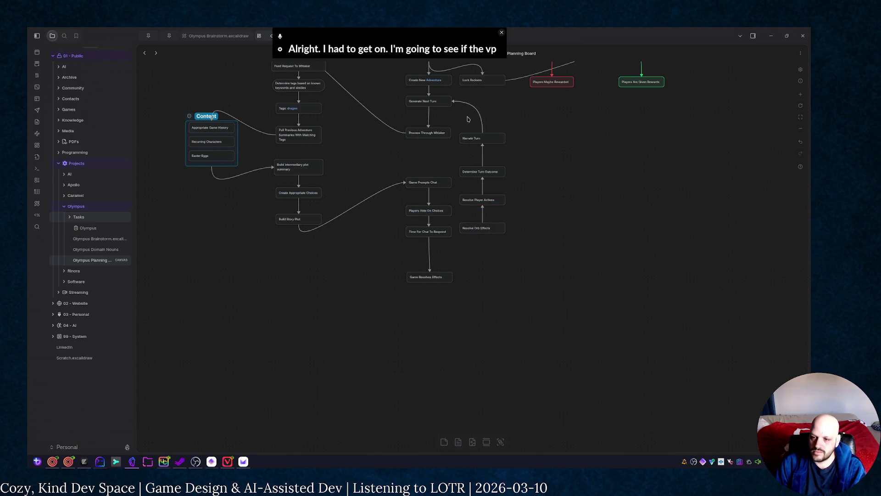
# Step: Delete Narrate Turn's connectors to Generate Next Turn and Determine Turn Outcome
pyautogui.moveTo(471, 117); pyautogui.dragTo(494, 121)
pyautogui.click(484, 119)
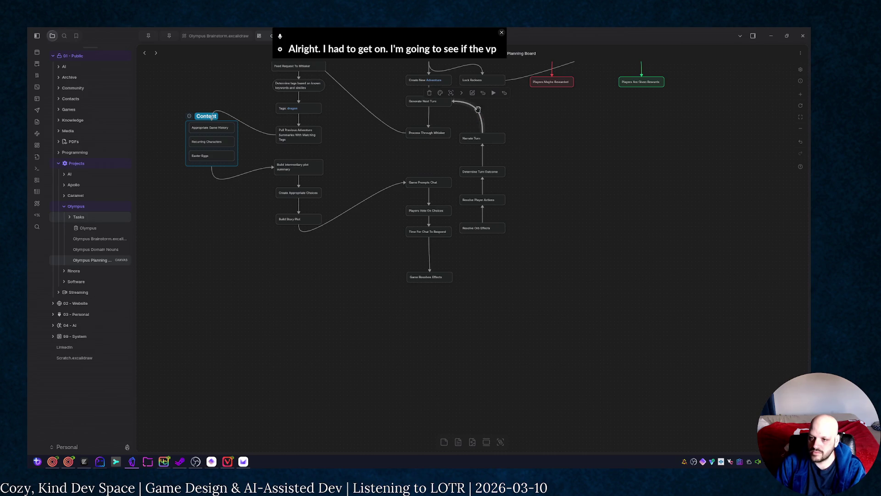
pyautogui.press('Delete')
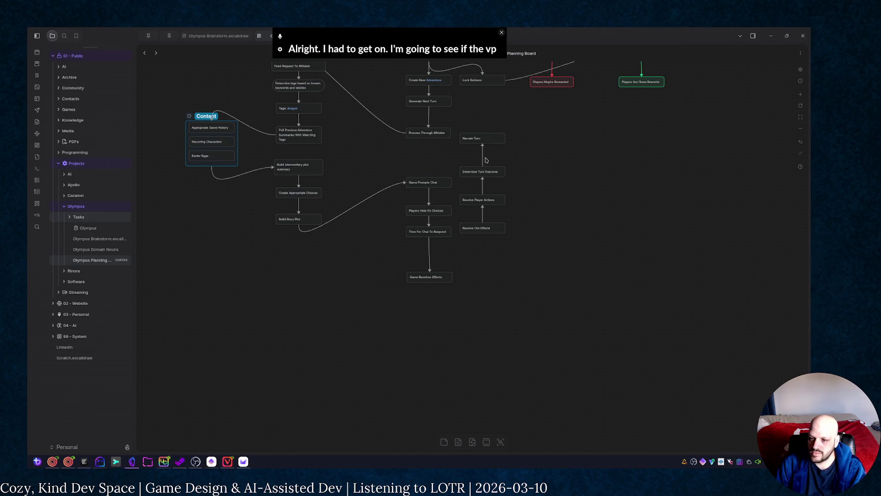
pyautogui.click(486, 160)
pyautogui.press('Delete')
# Step: Move the three resolve cards to the lower left and link Resolve Orb Effects down into Resolve Player Actions
pyautogui.moveTo(516, 254); pyautogui.dragTo(473, 175)
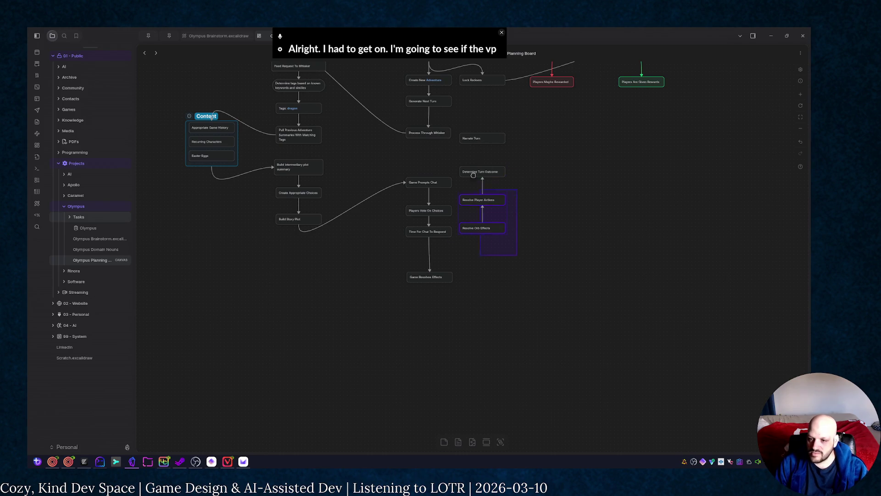
pyautogui.moveTo(493, 202)
pyautogui.mouseDown()
pyautogui.moveTo(317, 289)
pyautogui.moveTo(286, 325)
pyautogui.moveTo(338, 339)
pyautogui.moveTo(373, 235)
pyautogui.mouseUp()
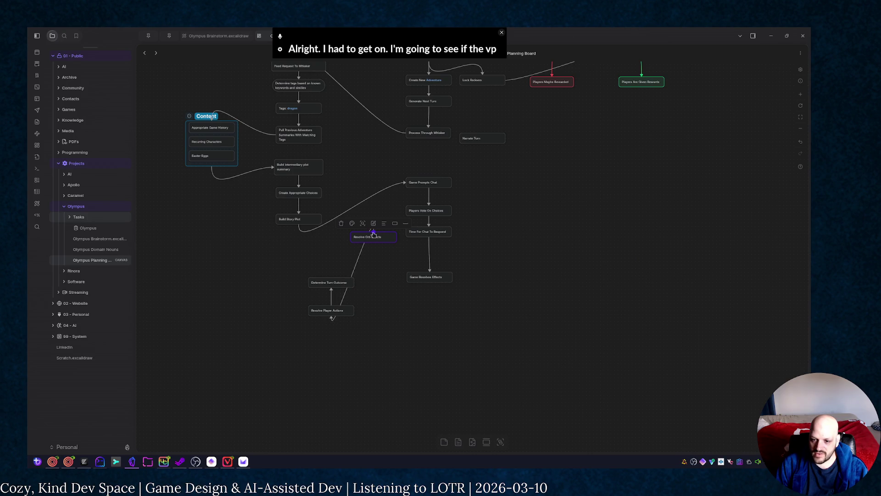
pyautogui.moveTo(373, 239); pyautogui.dragTo(380, 244)
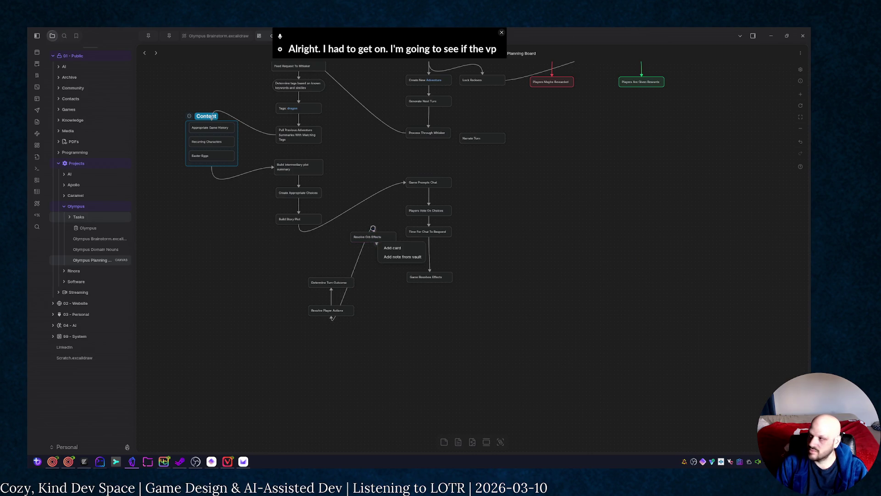
pyautogui.press('Escape')
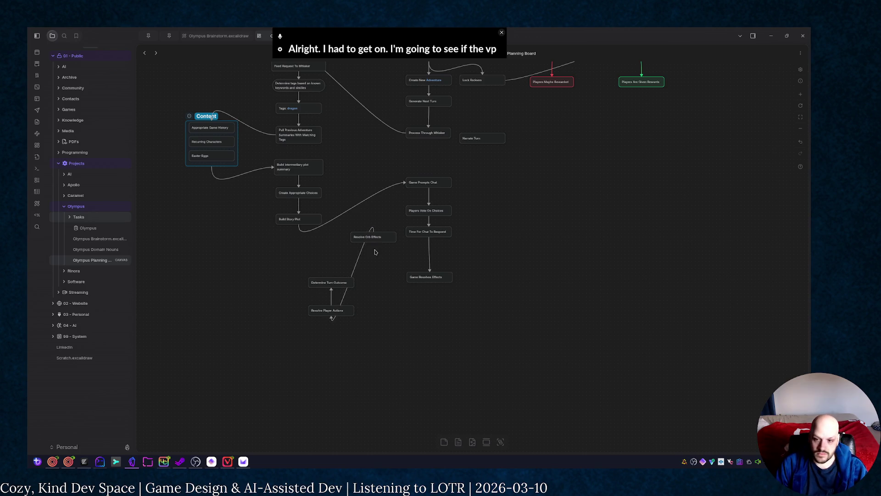
pyautogui.moveTo(371, 230); pyautogui.dragTo(372, 244)
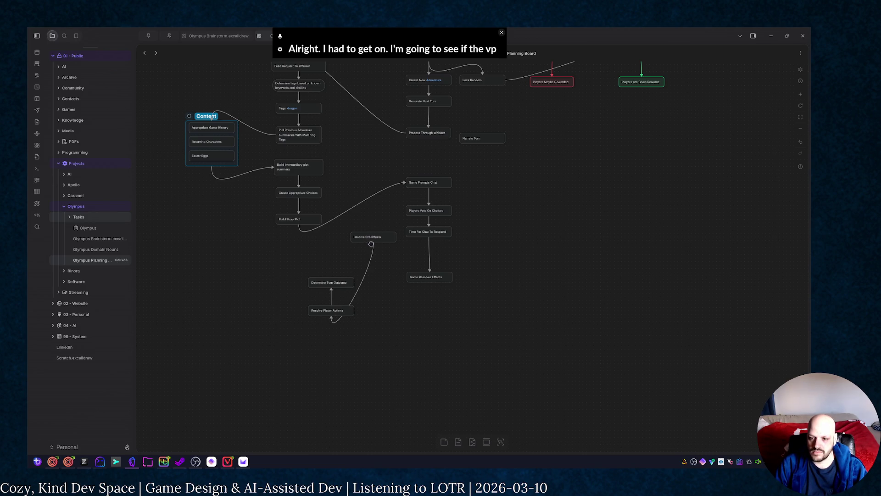
pyautogui.moveTo(334, 319); pyautogui.dragTo(376, 262)
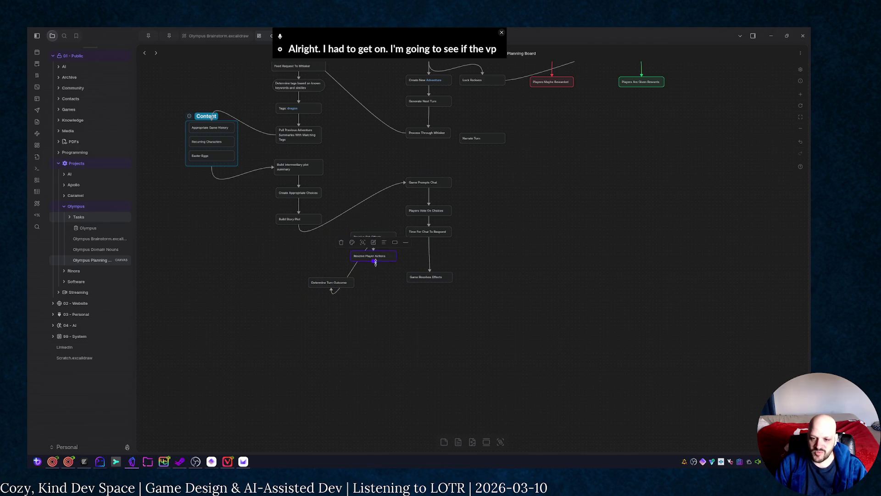
pyautogui.moveTo(376, 262)
pyautogui.mouseDown()
pyautogui.moveTo(375, 272)
pyautogui.moveTo(365, 252)
pyautogui.moveTo(374, 270)
pyautogui.mouseUp()
# Step: Delete the old Determine Turn Outcome card and start a new card beneath Resolve Player Actions
pyautogui.moveTo(331, 291)
pyautogui.mouseDown()
pyautogui.moveTo(329, 276)
pyautogui.moveTo(365, 305)
pyautogui.mouseUp()
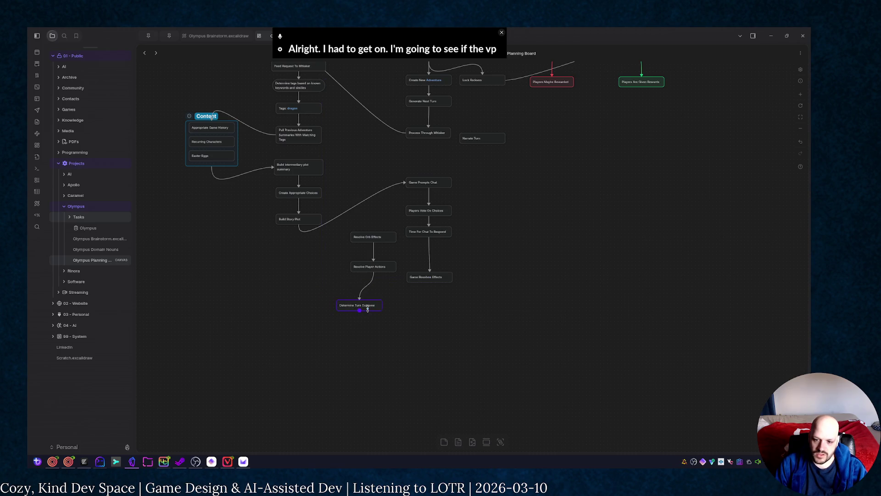
pyautogui.doubleClick(372, 307)
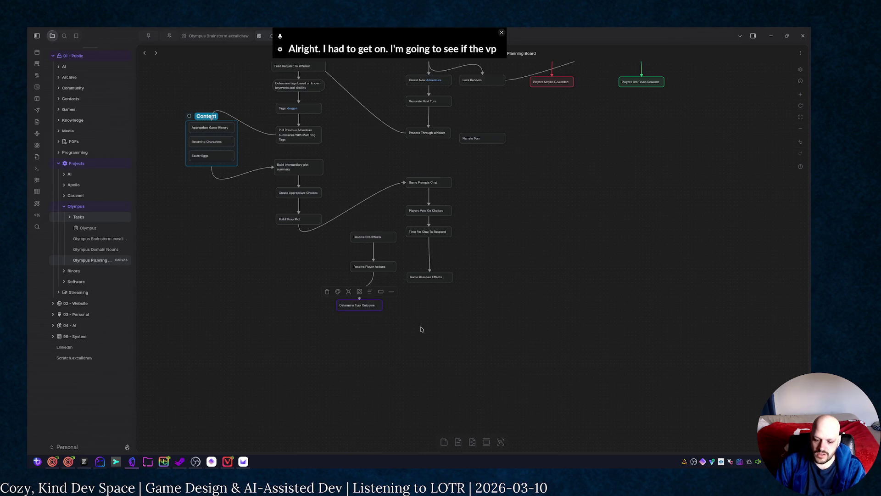
pyautogui.press('Delete')
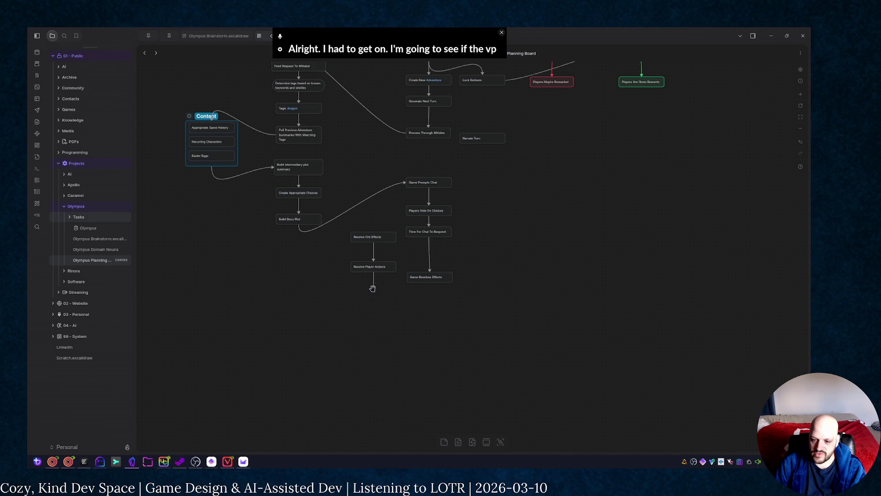
pyautogui.click(399, 303)
pyautogui.write('Resolv')
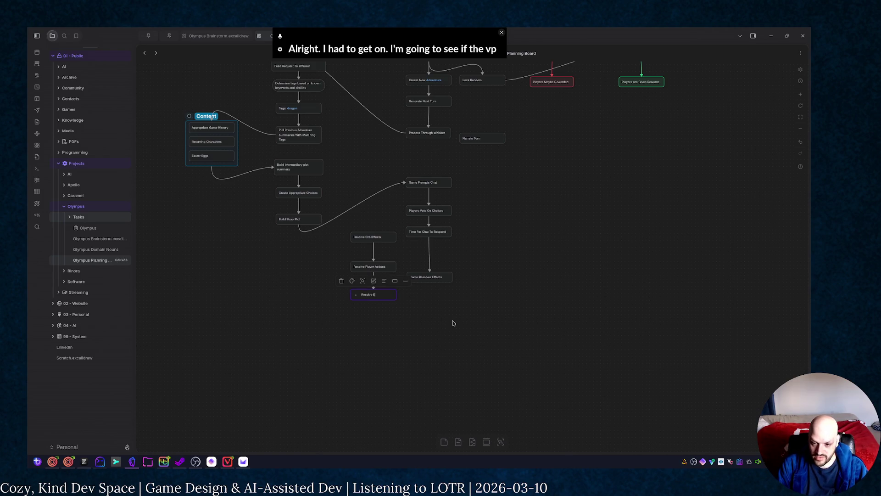
pyautogui.write('e Enemy Ac')
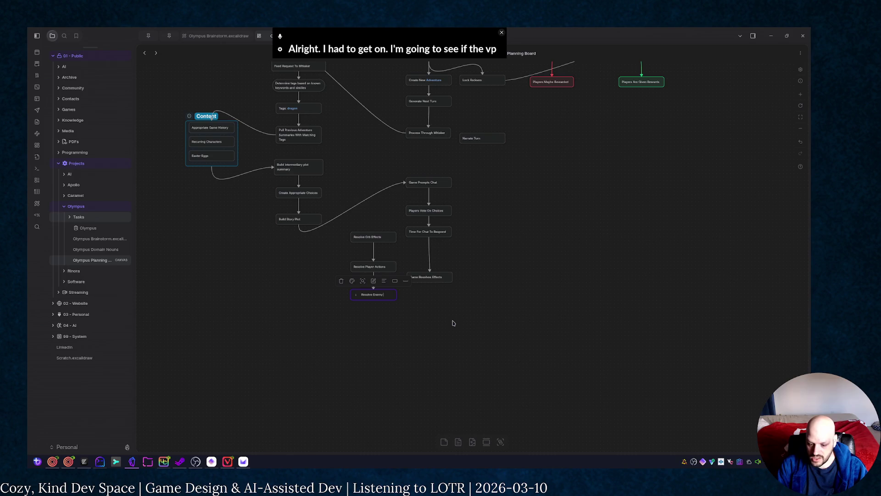
pyautogui.write('tions')
# Step: Name the new card 'Resolve Enemy Actions' and start a connected card below it
pyautogui.click(453, 323)
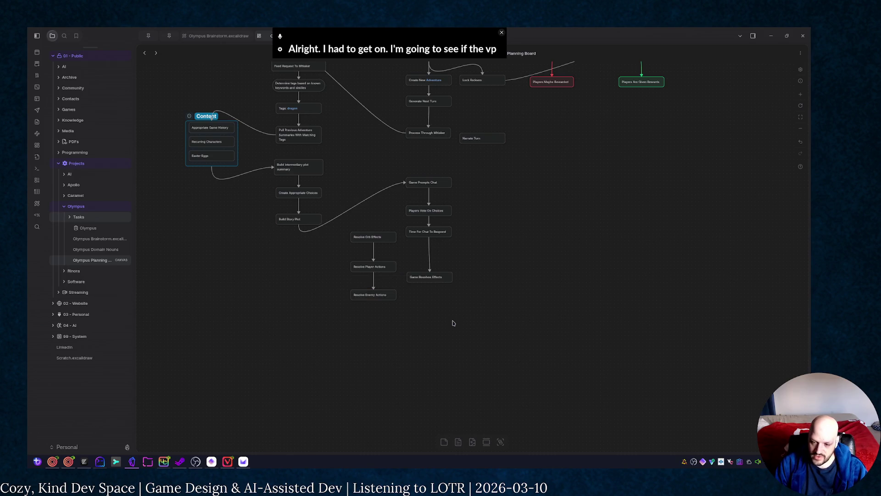
pyautogui.moveTo(373, 302); pyautogui.dragTo(372, 321)
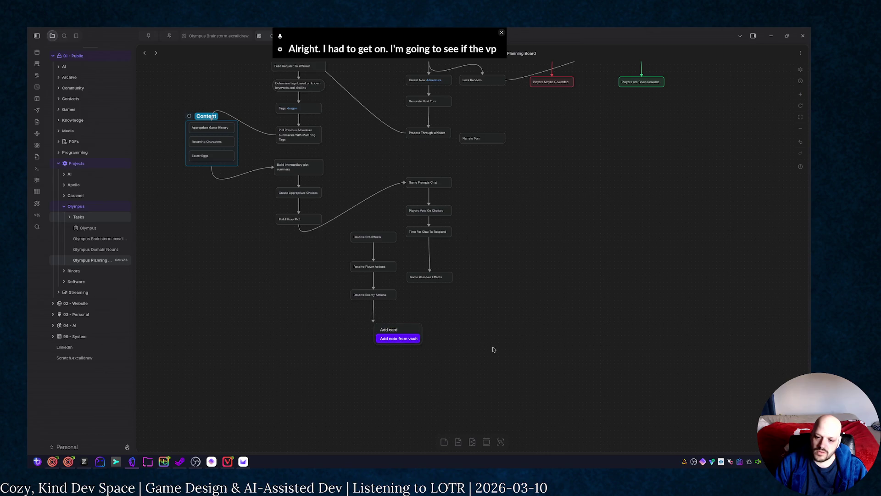
pyautogui.click(397, 336)
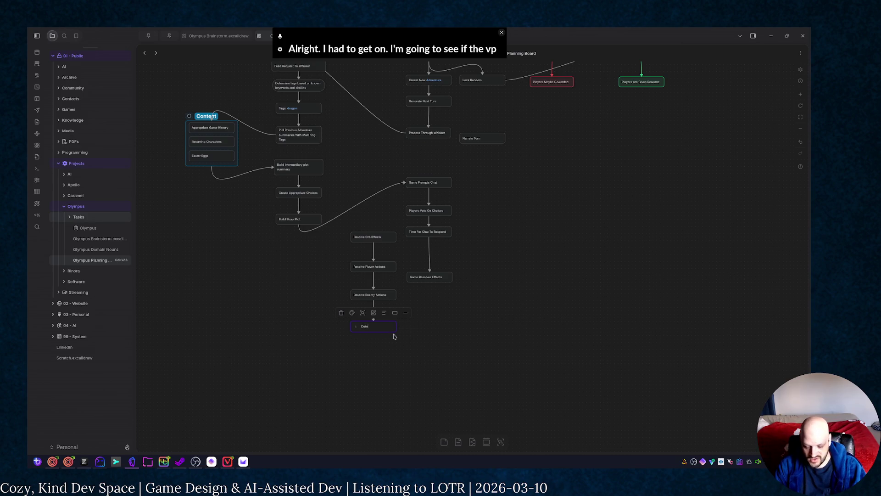
pyautogui.write('rmi')
pyautogui.write('g')
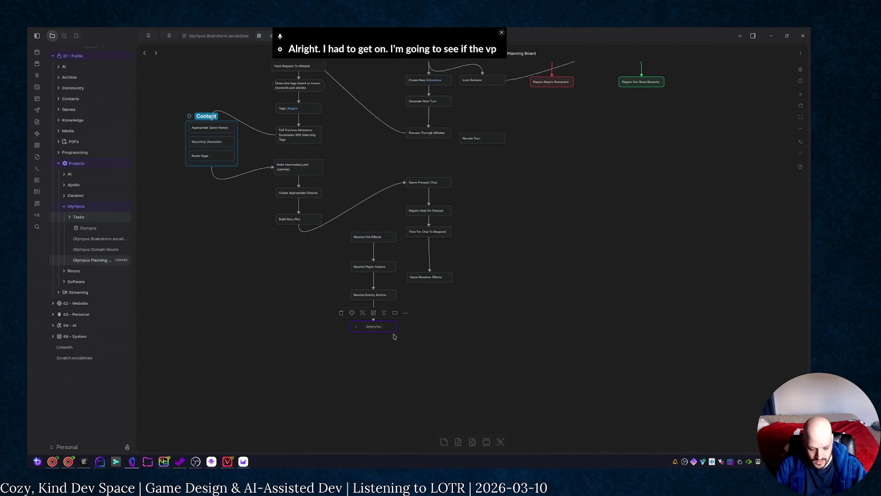
pyautogui.write('s')
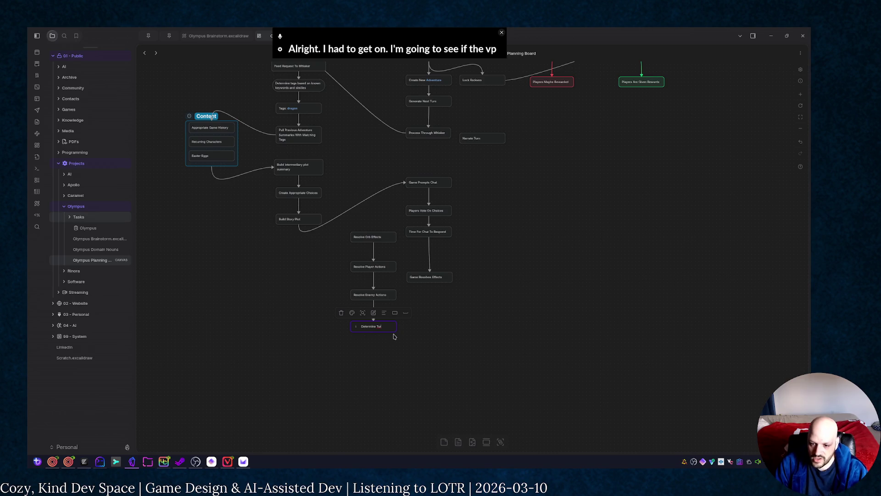
pyautogui.write('rn O')
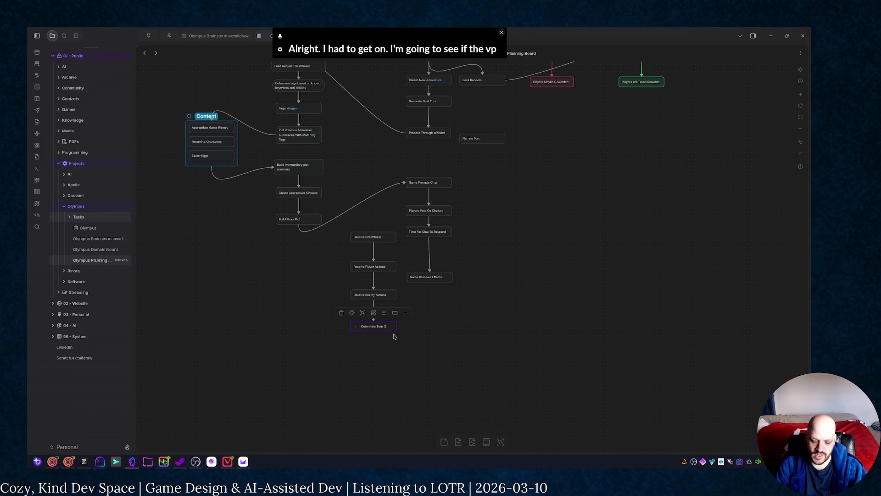
pyautogui.write('utcome')
# Step: Name that card 'Determine Turn Outcome' and align it under Resolve Enemy Actions
pyautogui.click(434, 356)
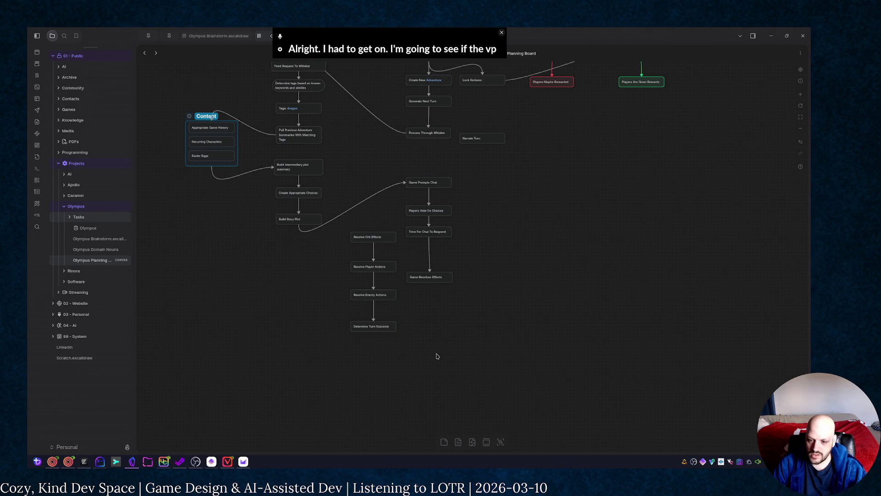
pyautogui.scroll(1, 398, 355)
pyautogui.scroll(2, 397, 355)
pyautogui.moveTo(372, 308); pyautogui.dragTo(376, 295)
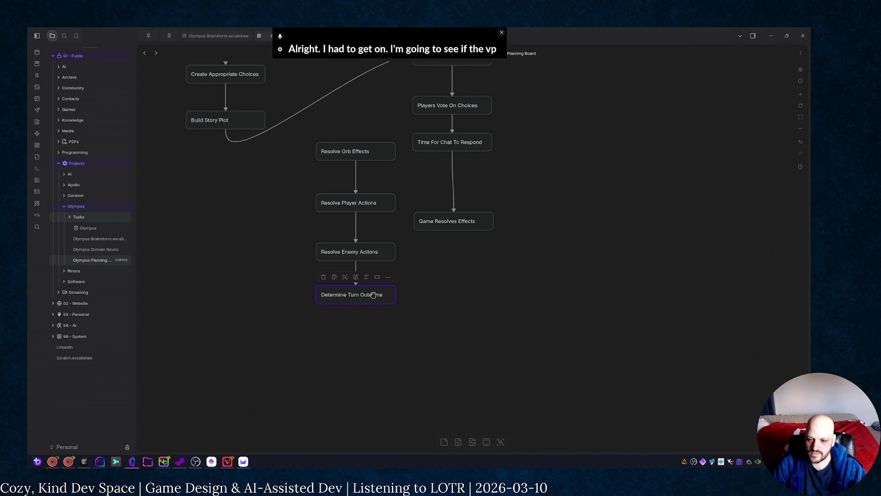
pyautogui.rightClick(373, 294)
pyautogui.click(383, 300)
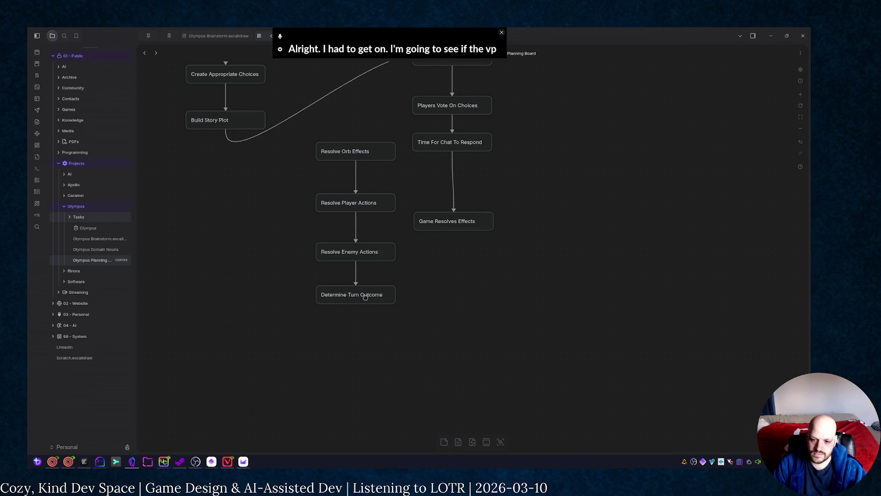
pyautogui.click(365, 295)
pyautogui.scroll(-2, 458, 248)
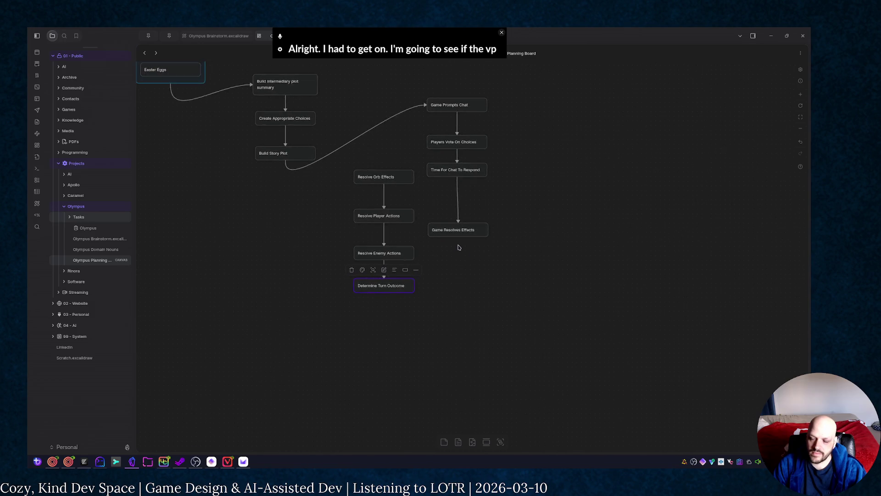
pyautogui.scroll(-2, 458, 246)
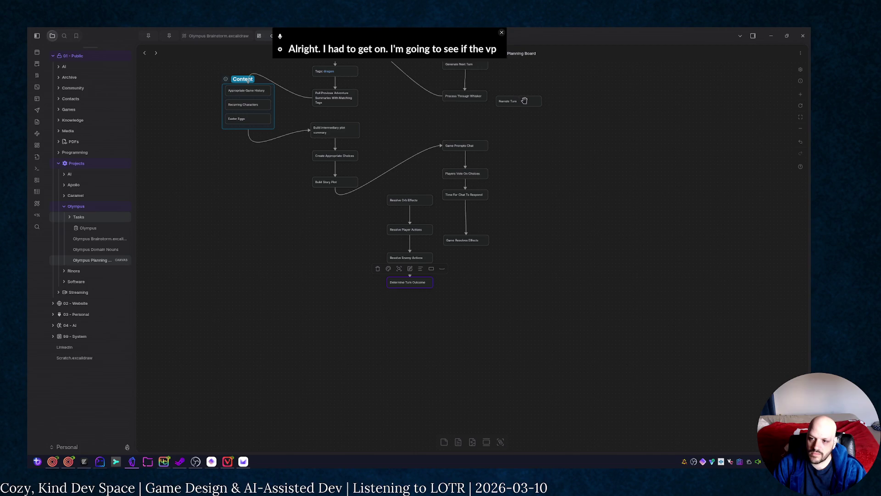
# Step: Link Narrate Turn below Determine Turn Outcome, feed Game Resolves Effects into Resolve Orb Effects, and shift the column left
pyautogui.moveTo(511, 101); pyautogui.dragTo(413, 307)
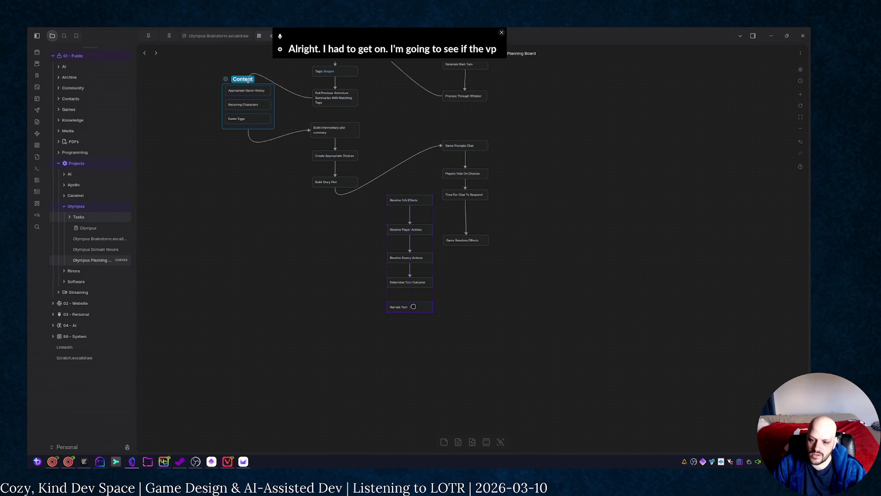
pyautogui.click(455, 288)
pyautogui.moveTo(410, 291); pyautogui.dragTo(409, 300)
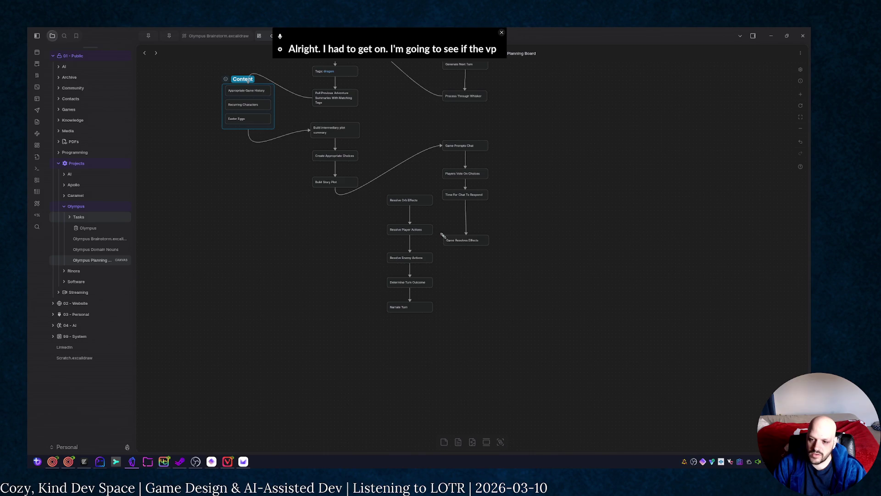
pyautogui.moveTo(442, 240); pyautogui.dragTo(431, 199)
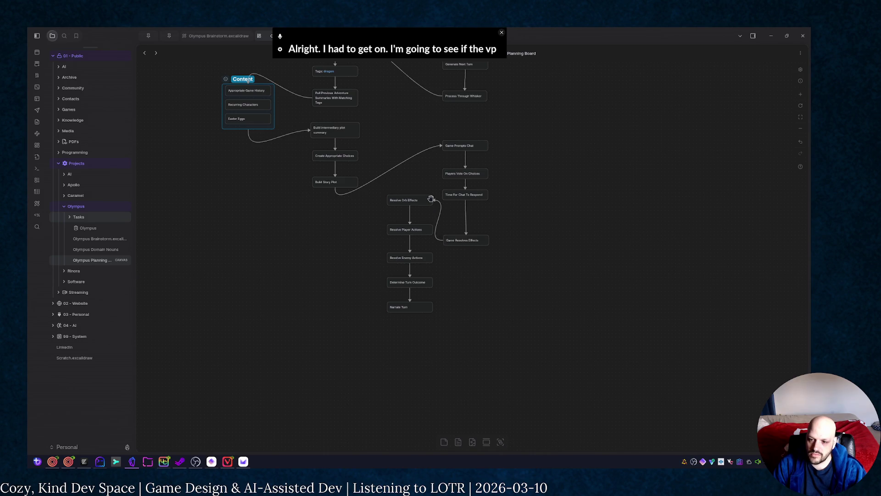
pyautogui.moveTo(417, 328)
pyautogui.mouseDown()
pyautogui.moveTo(402, 311)
pyautogui.moveTo(409, 306)
pyautogui.mouseUp()
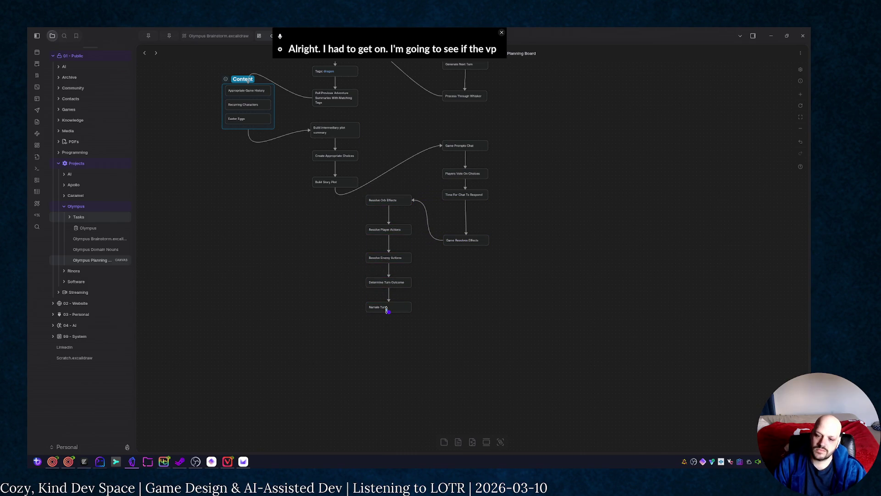
pyautogui.moveTo(389, 313)
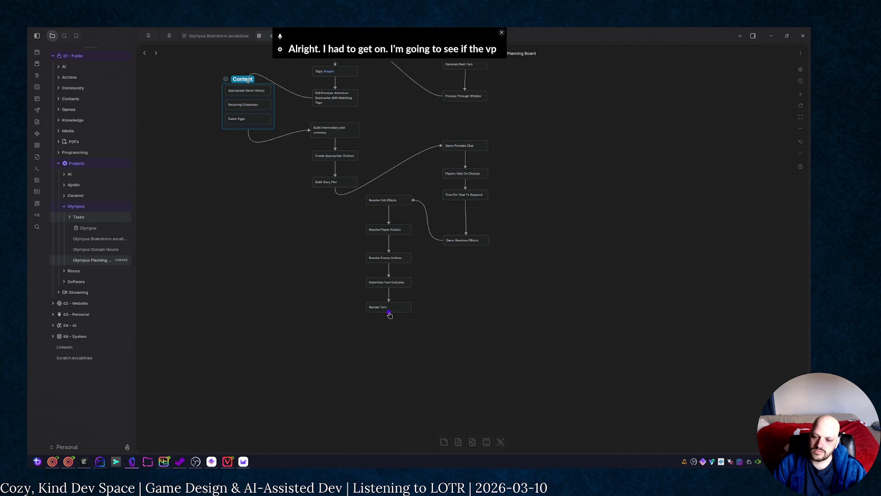
# Step: Add a 'Should Game Continue' card connected after Narrate Turn
pyautogui.moveTo(390, 315); pyautogui.dragTo(466, 323)
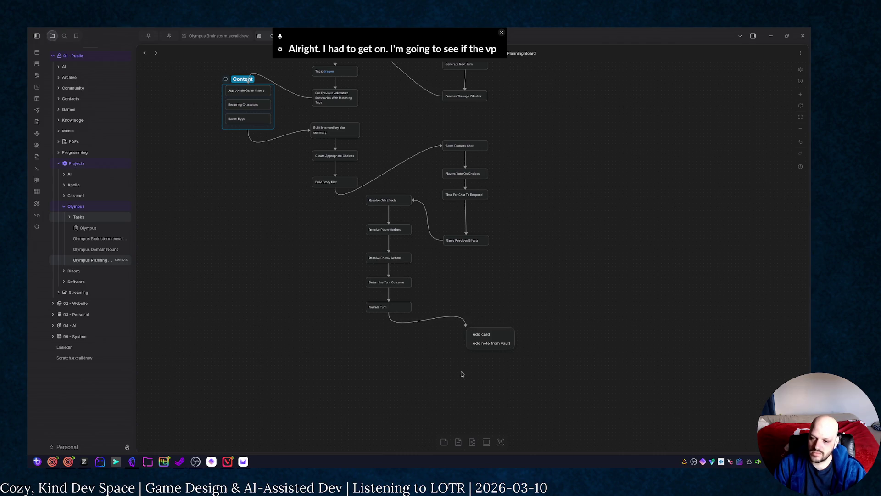
pyautogui.click(479, 334)
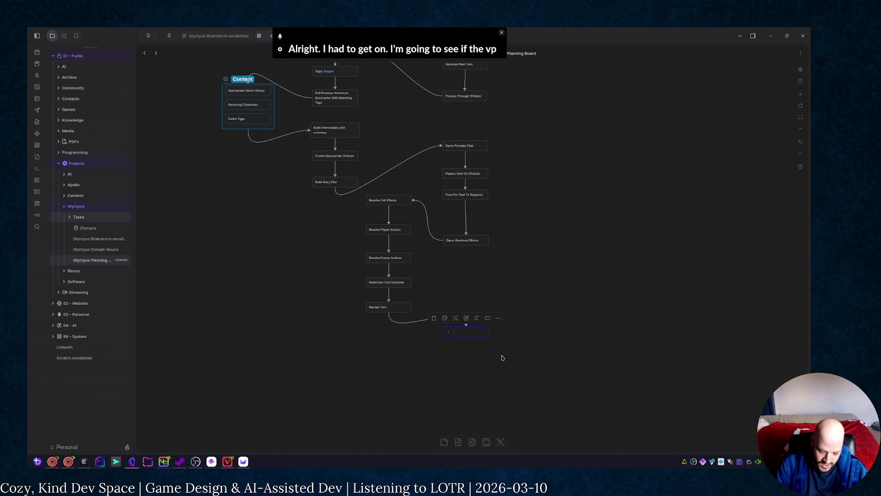
pyautogui.write('Shoul')
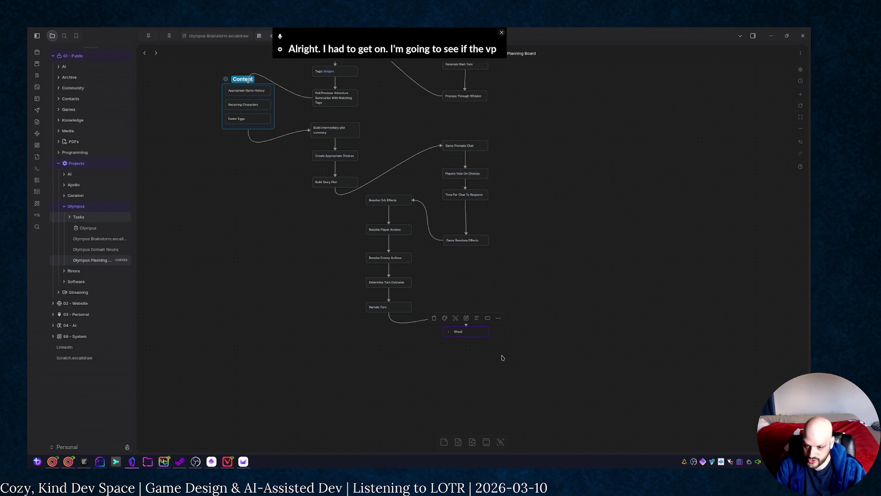
pyautogui.write('d Itinue')
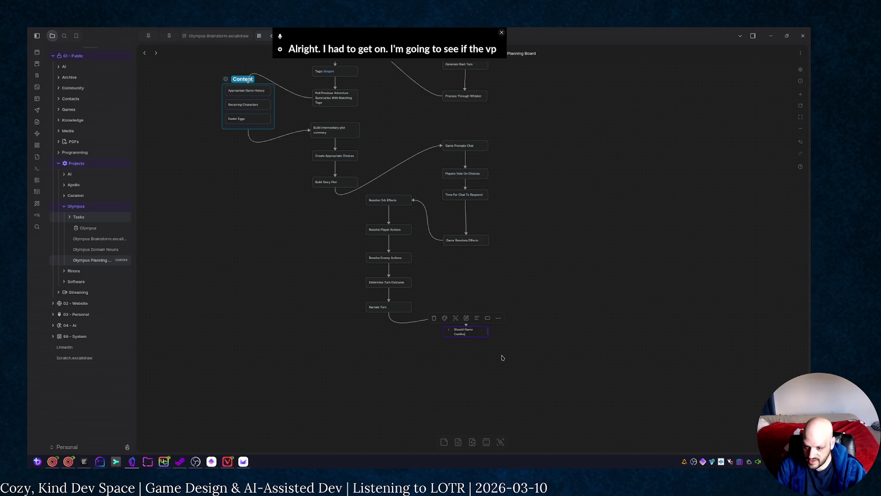
pyautogui.click(502, 357)
# Step: Make Should Game Continue a diamond shape and enlarge it
pyautogui.click(477, 329)
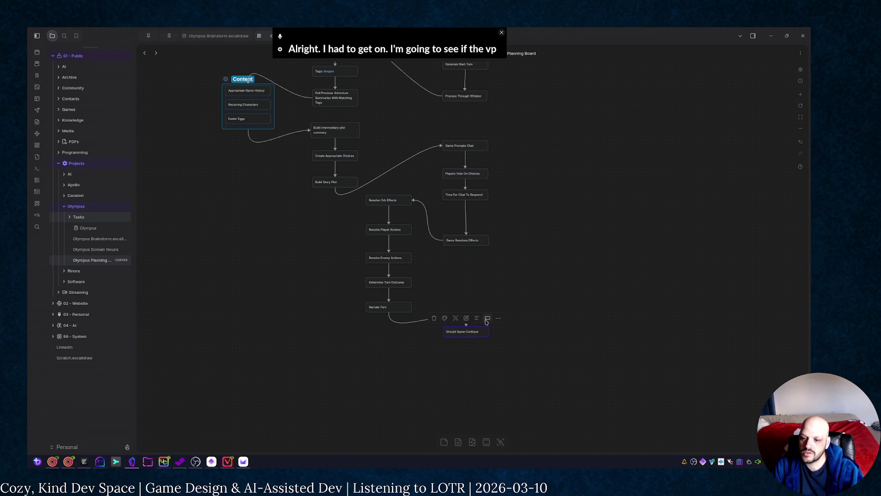
pyautogui.click(487, 318)
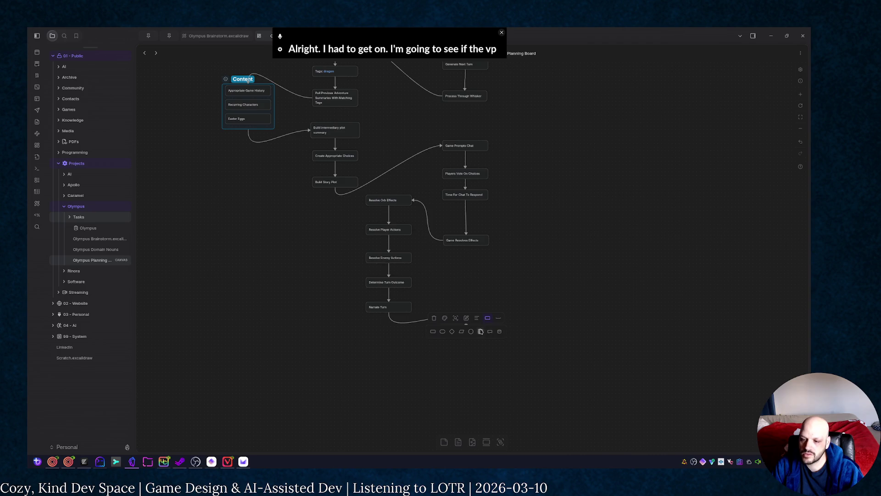
pyautogui.click(452, 332)
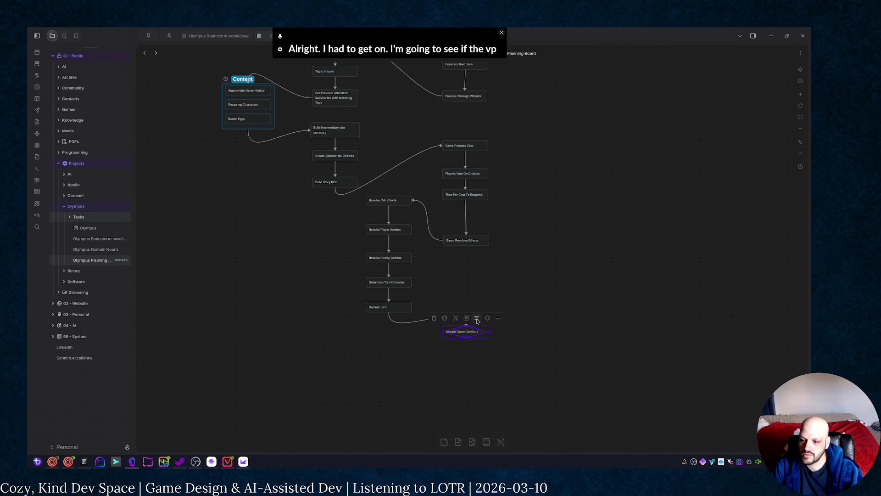
pyautogui.click(486, 344)
pyautogui.moveTo(488, 337); pyautogui.dragTo(498, 346)
pyautogui.click(568, 341)
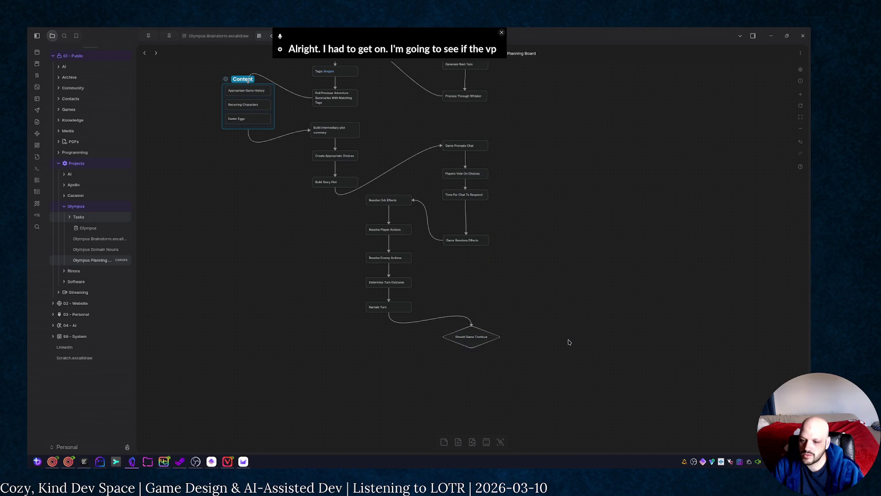
pyautogui.scroll(-3, 563, 266)
pyautogui.scroll(2, 590, 218)
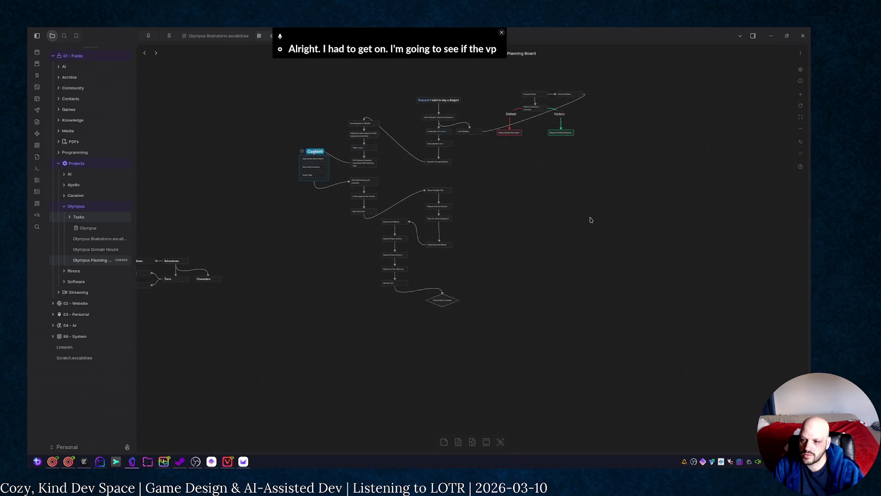
pyautogui.scroll(2, 591, 218)
pyautogui.scroll(1, 613, 216)
pyautogui.scroll(3, 613, 217)
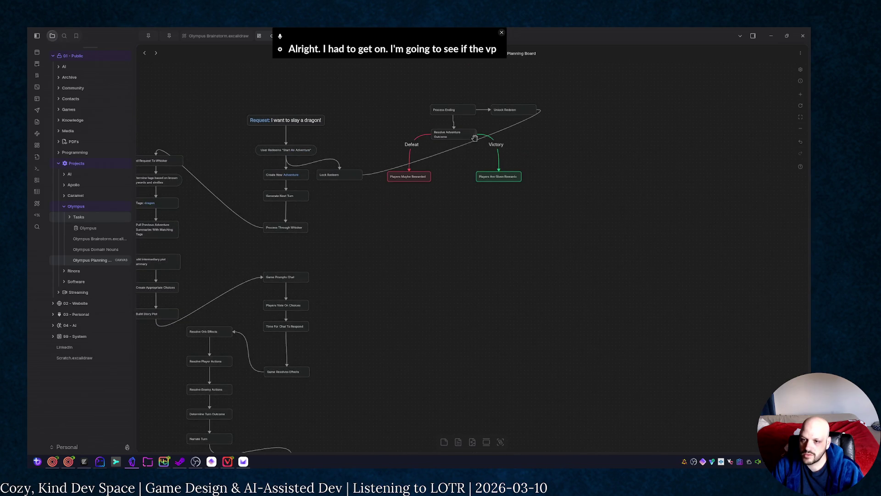
# Step: Place the Process Ending, Defeat and Victory cards under the diamond, joined by an arrow labelled 'Ended'
pyautogui.moveTo(374, 59); pyautogui.dragTo(528, 199)
pyautogui.scroll(-2, 556, 236)
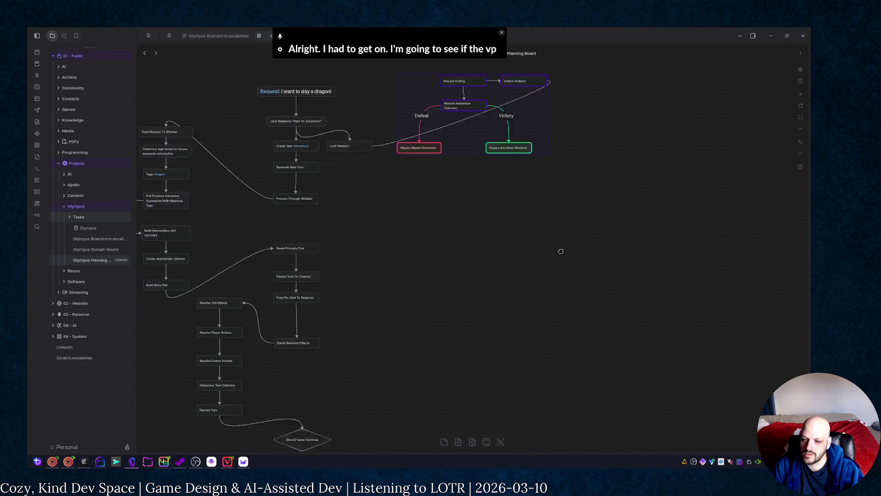
pyautogui.scroll(-1, 551, 179)
pyautogui.moveTo(551, 93)
pyautogui.mouseDown()
pyautogui.moveTo(482, 374)
pyautogui.moveTo(413, 448)
pyautogui.moveTo(376, 347)
pyautogui.moveTo(407, 372)
pyautogui.moveTo(498, 370)
pyautogui.moveTo(507, 359)
pyautogui.moveTo(379, 382)
pyautogui.moveTo(393, 347)
pyautogui.mouseUp()
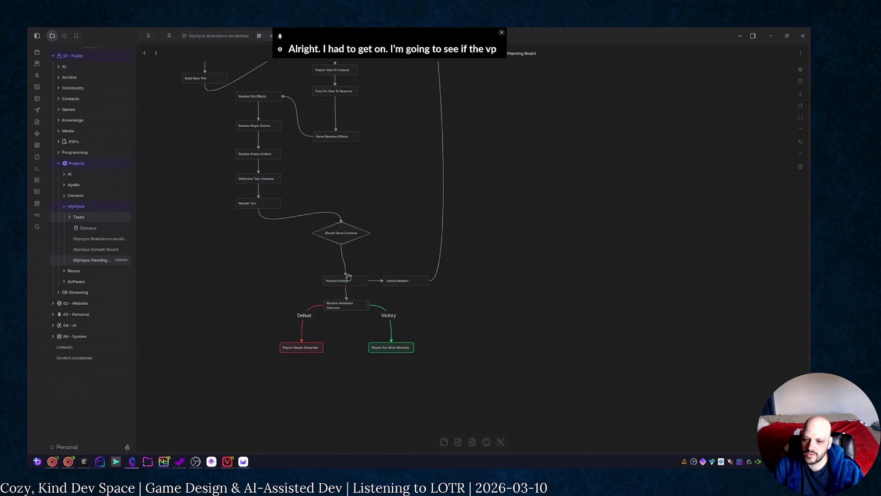
pyautogui.moveTo(342, 244); pyautogui.dragTo(344, 279)
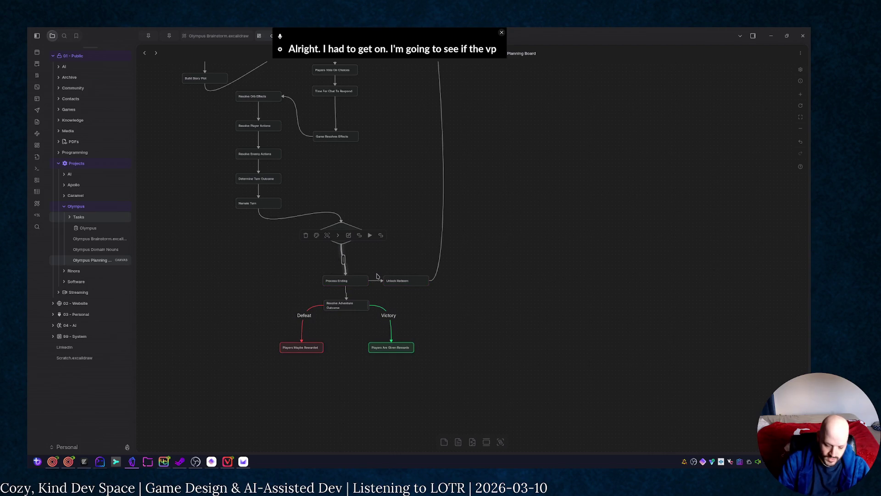
pyautogui.write('Ended')
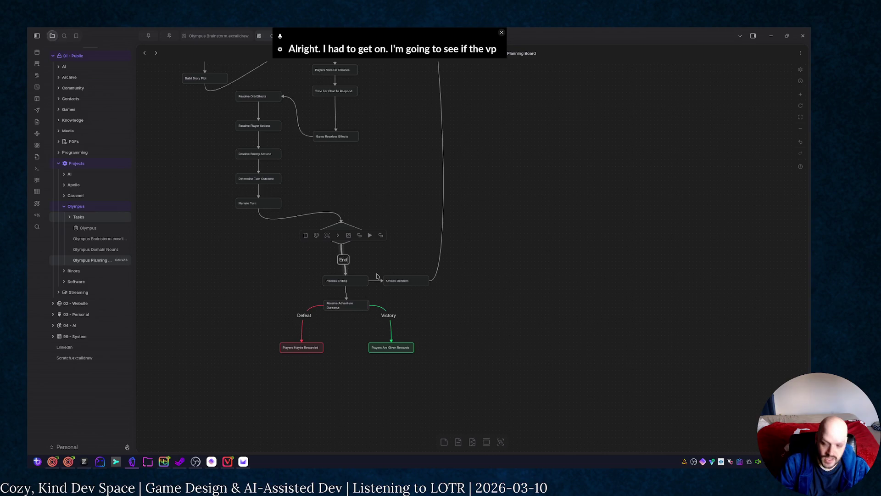
pyautogui.click(511, 131)
pyautogui.scroll(3, 512, 132)
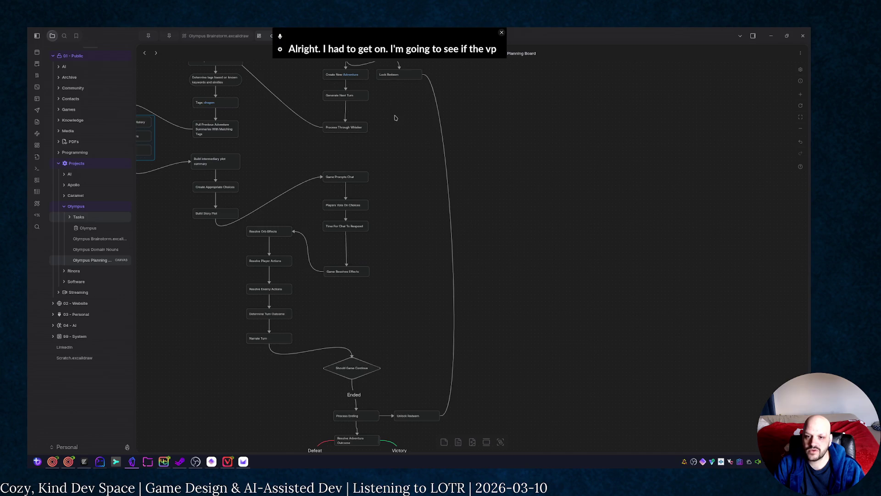
pyautogui.scroll(1, 399, 138)
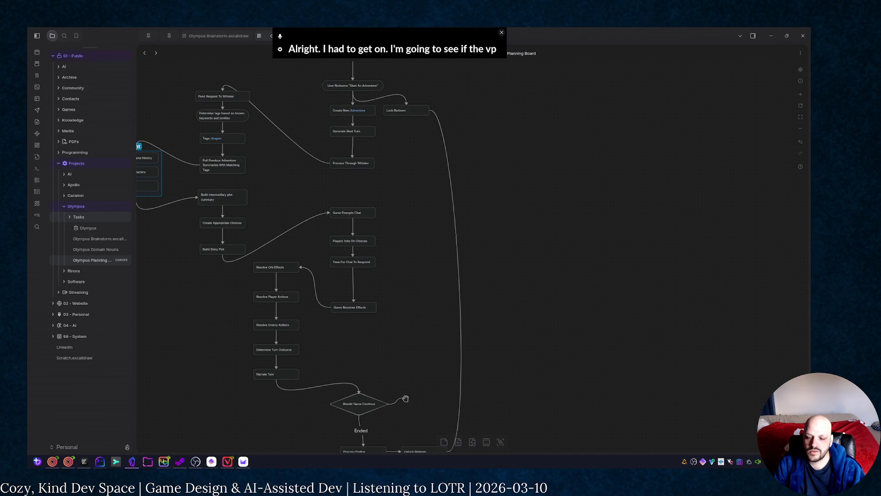
# Step: Loop a 'Continue' arrow from the diamond back up to Generate Next Turn
pyautogui.moveTo(407, 396)
pyautogui.mouseDown()
pyautogui.moveTo(458, 258)
pyautogui.moveTo(376, 131)
pyautogui.mouseUp()
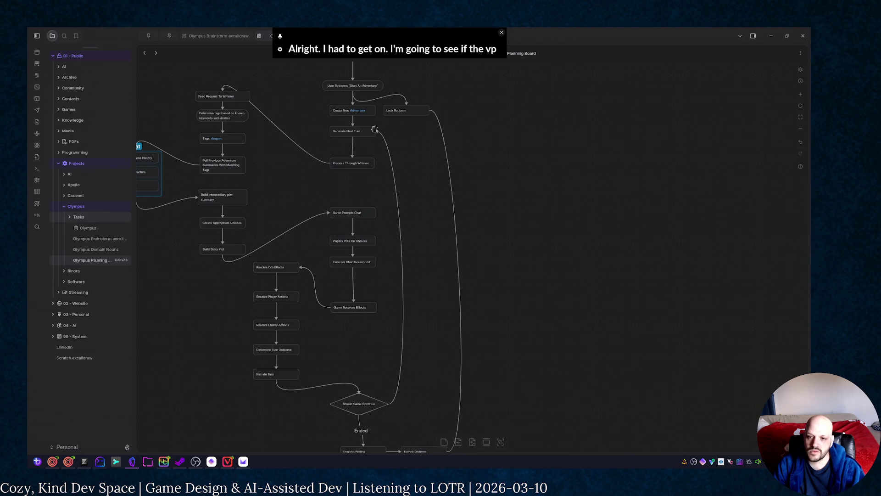
pyautogui.doubleClick(403, 283)
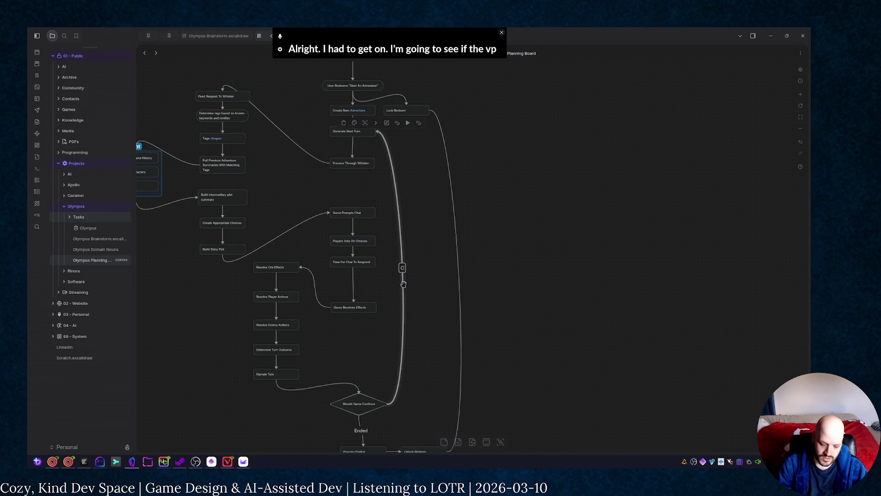
pyautogui.write('Continue')
pyautogui.click(538, 276)
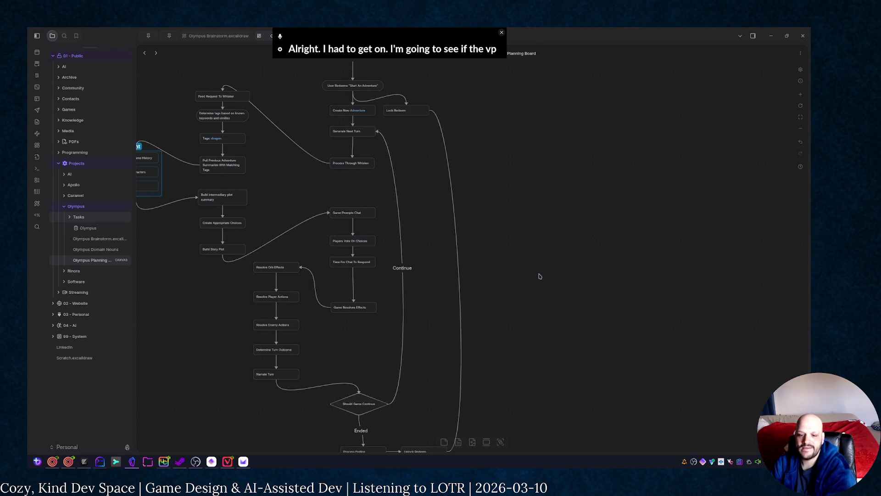
pyautogui.scroll(-3, 534, 179)
pyautogui.scroll(5, 533, 179)
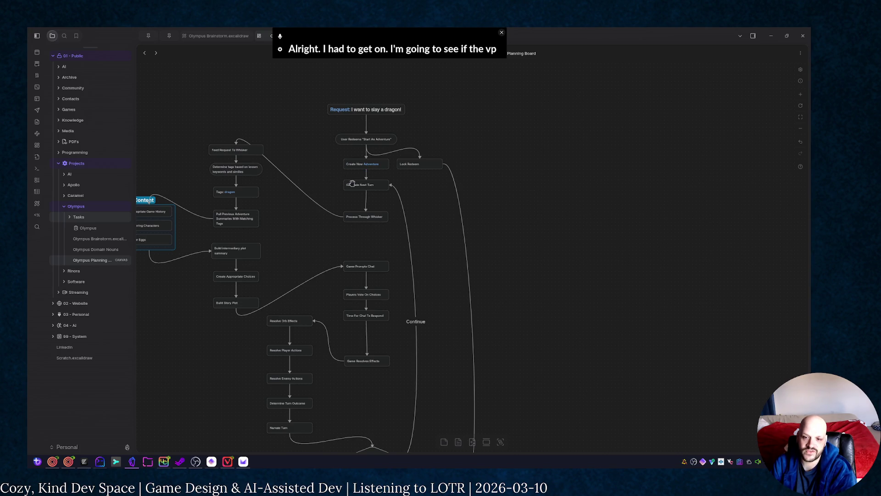
pyautogui.moveTo(339, 226); pyautogui.dragTo(491, 222)
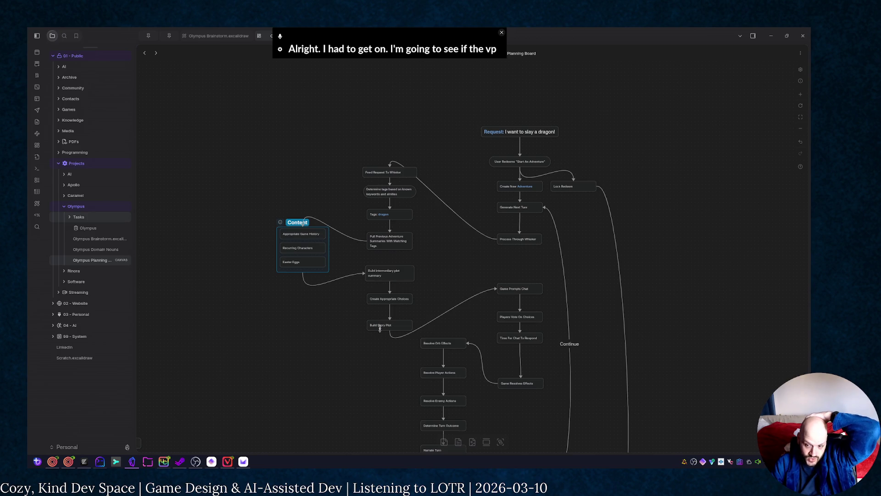
pyautogui.moveTo(378, 312); pyautogui.dragTo(239, 240)
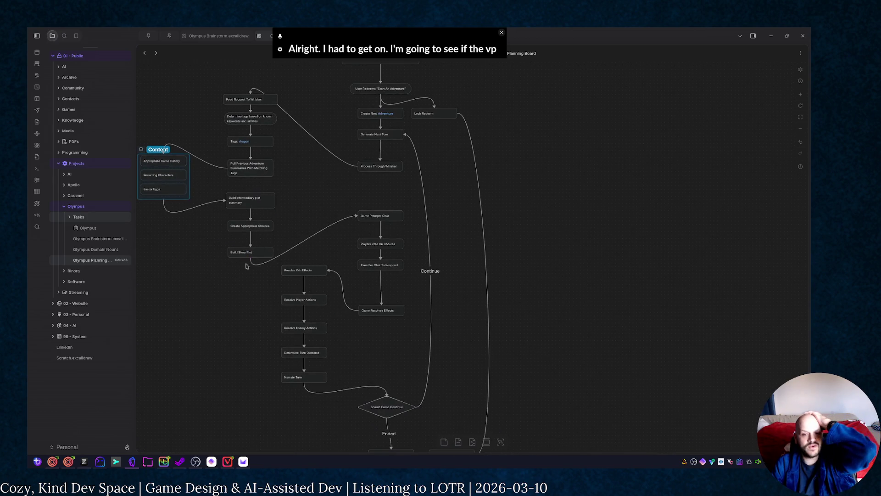
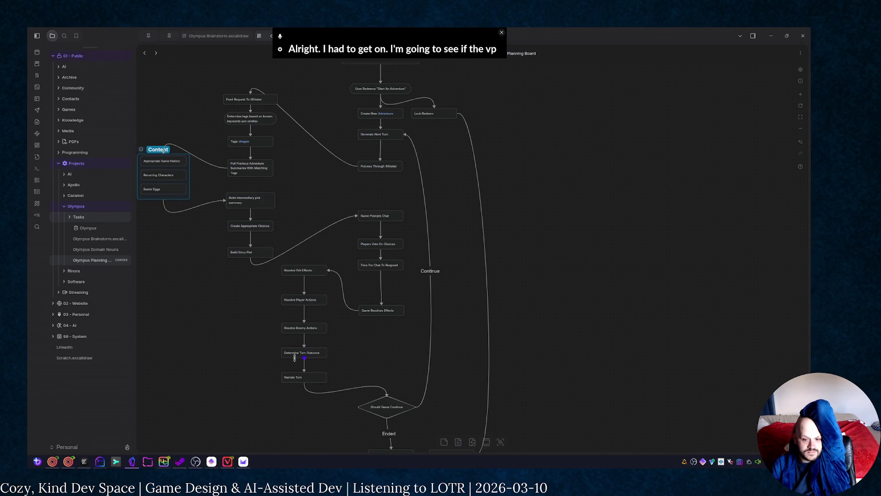
# Step: Undo a stray link, then relabel the Narrate Turn card as 'Narrate Turn To Chat'
pyautogui.moveTo(281, 377)
pyautogui.mouseDown()
pyautogui.moveTo(272, 411)
pyautogui.moveTo(277, 398)
pyautogui.mouseUp()
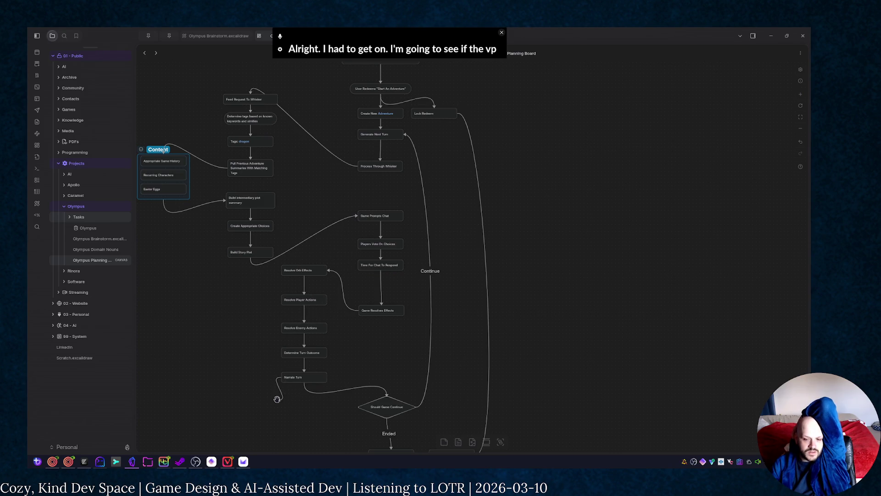
pyautogui.hotkey('ctrl', 'z')
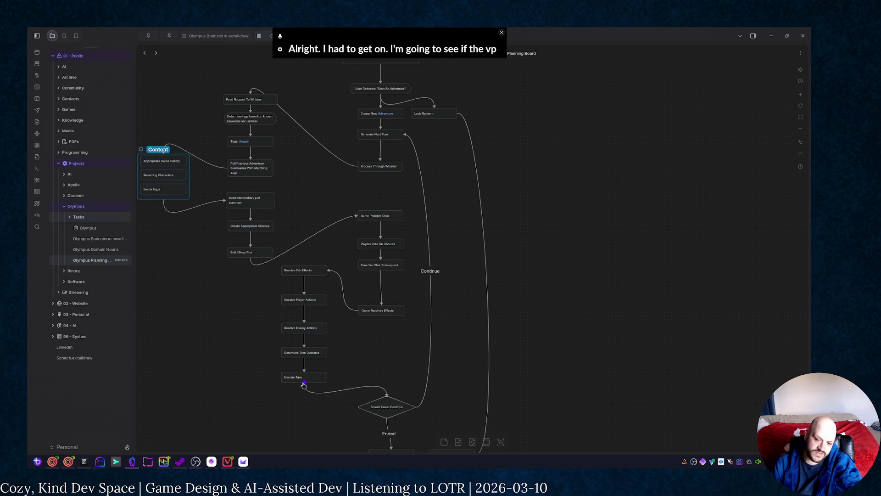
pyautogui.moveTo(303, 385); pyautogui.dragTo(302, 234)
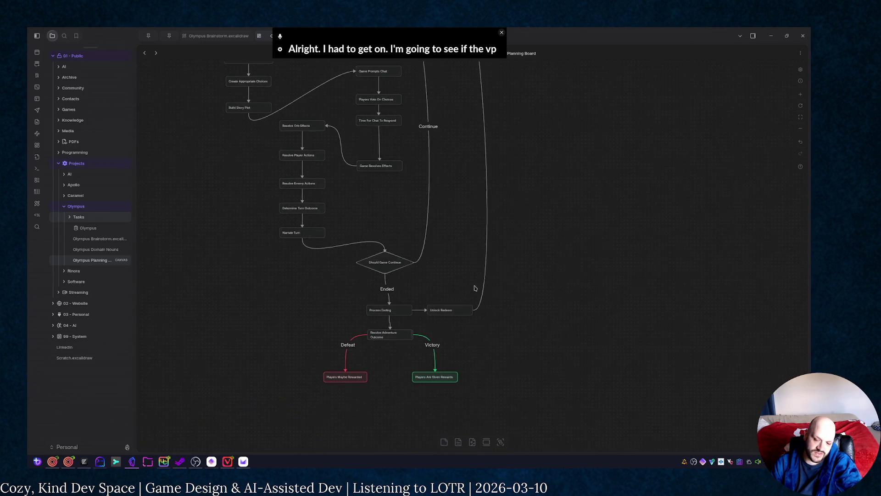
pyautogui.click(304, 233)
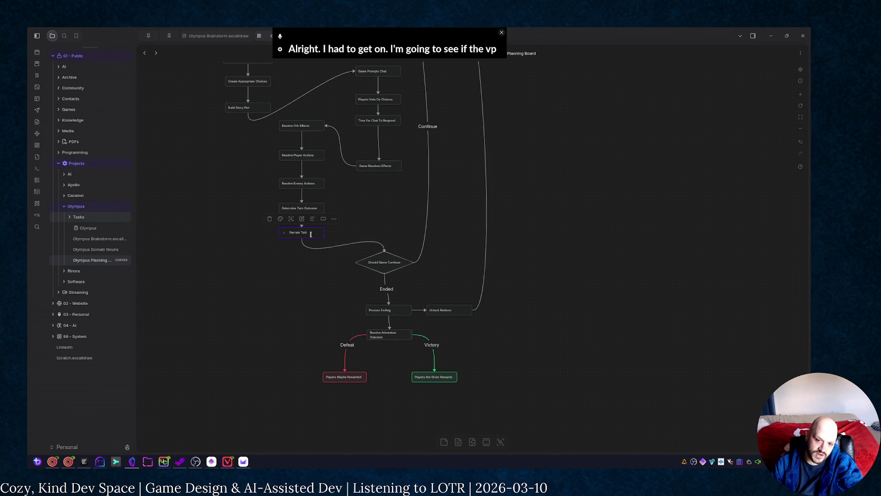
pyautogui.write('To D')
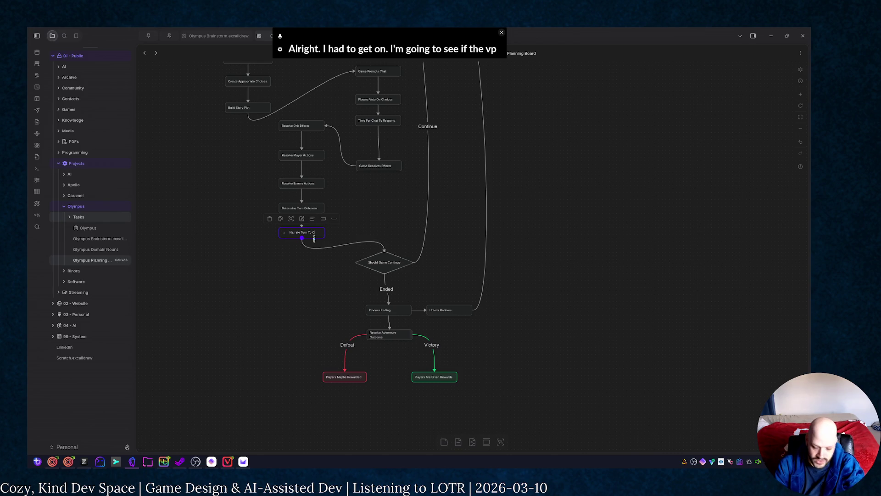
pyautogui.write('at')
pyautogui.click(409, 206)
pyautogui.scroll(2, 402, 234)
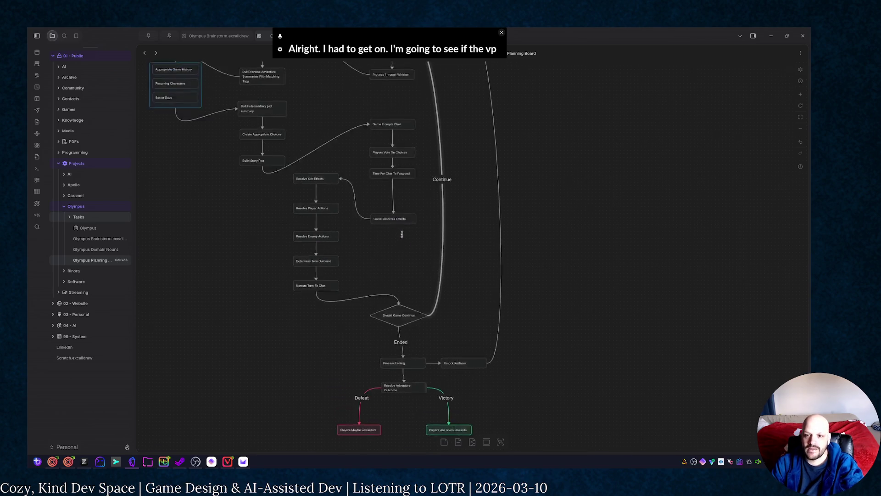
pyautogui.scroll(1, 402, 235)
pyautogui.scroll(1, 359, 330)
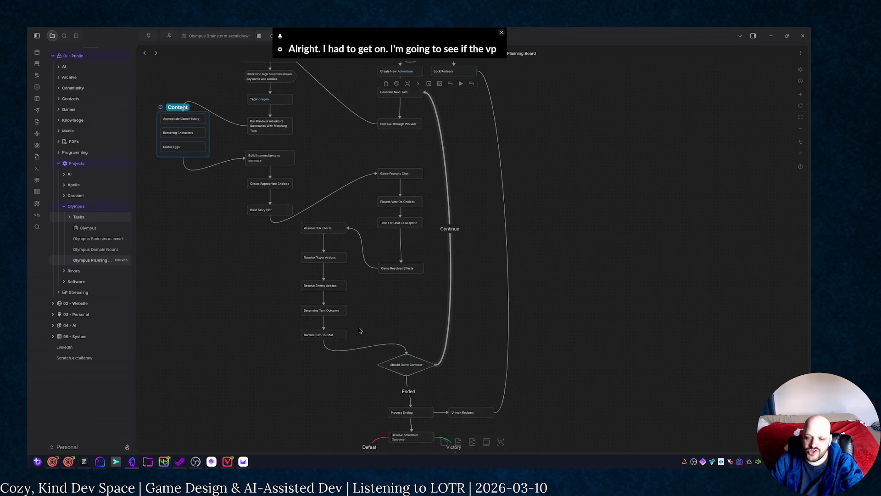
# Step: Colour the Narrate Turn To Chat, Game Prompts Chat and User Redeems cards purple via their palette
pyautogui.click(329, 334)
pyautogui.click(303, 321)
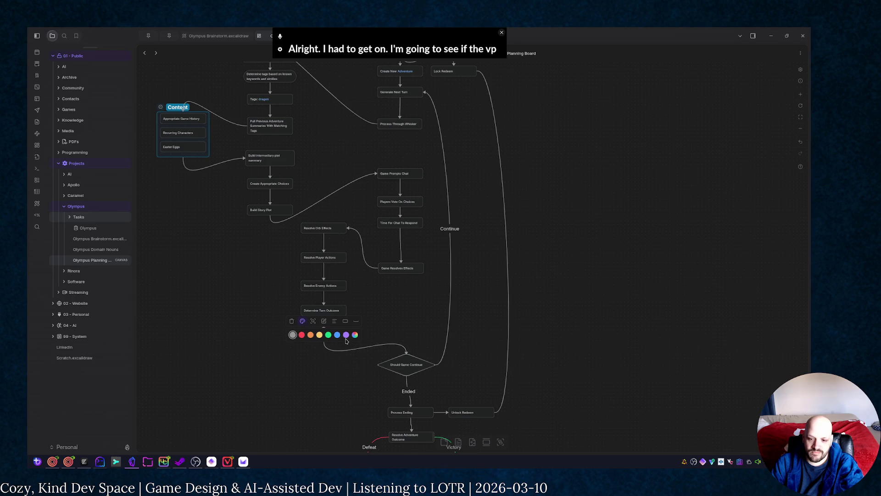
pyautogui.click(345, 336)
pyautogui.click(406, 175)
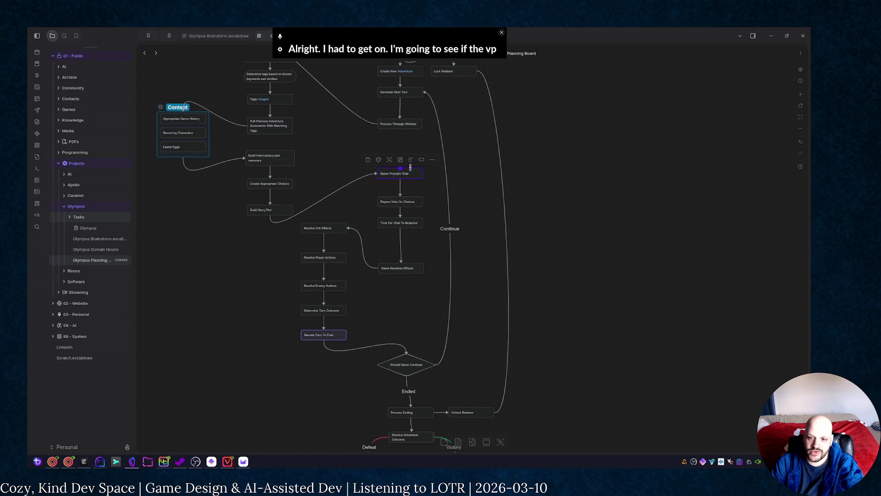
pyautogui.click(379, 160)
pyautogui.click(429, 174)
pyautogui.scroll(5, 488, 142)
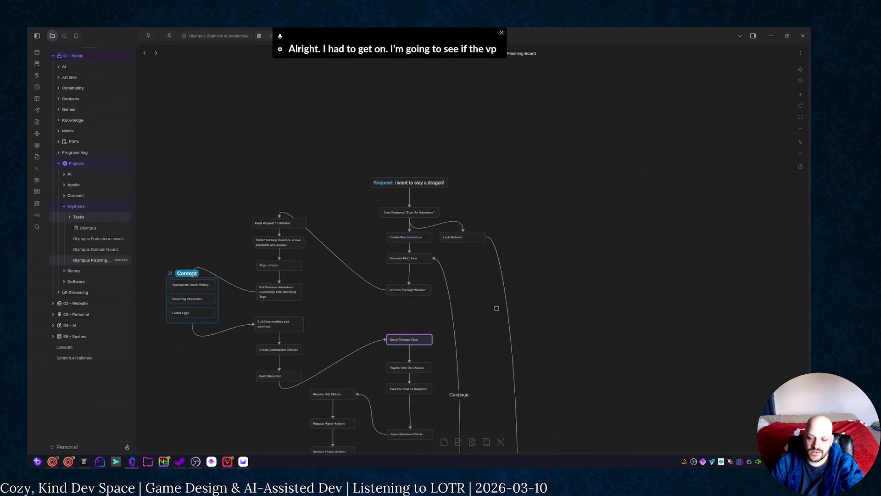
pyautogui.click(423, 203)
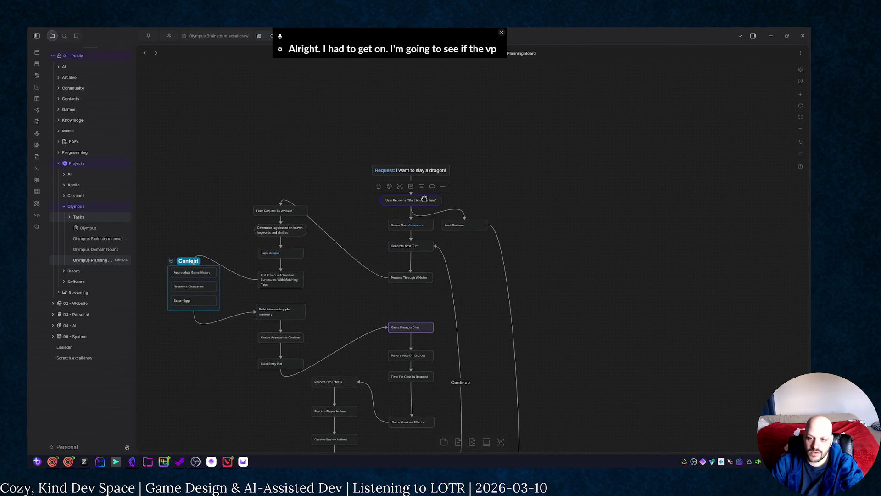
pyautogui.click(389, 186)
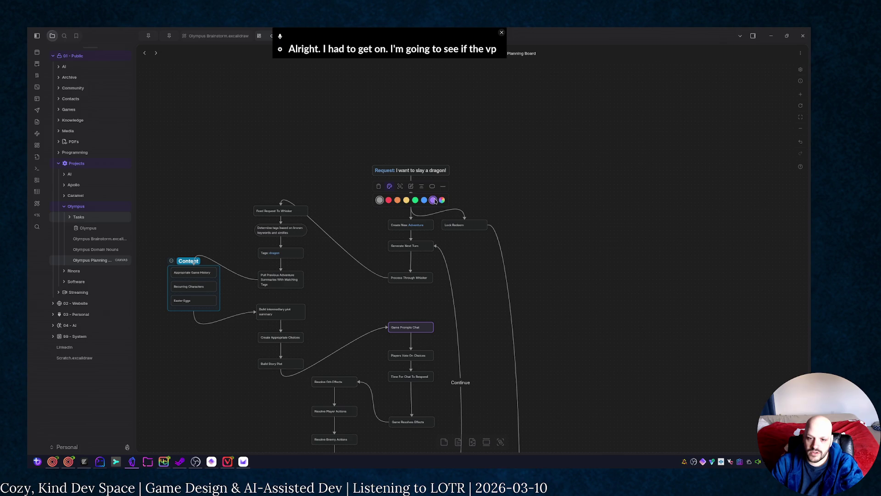
pyautogui.click(433, 200)
pyautogui.click(601, 286)
pyautogui.moveTo(593, 315); pyautogui.dragTo(598, 217)
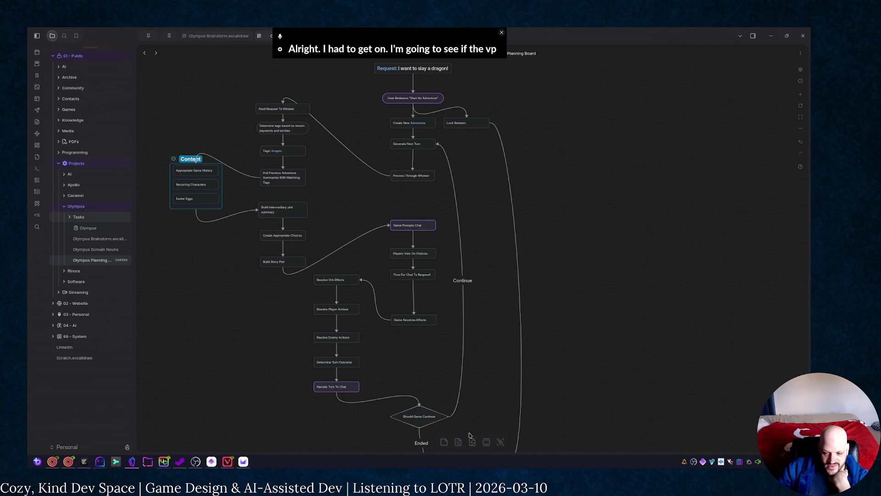
pyautogui.scroll(-2, 477, 366)
pyautogui.scroll(-1, 477, 366)
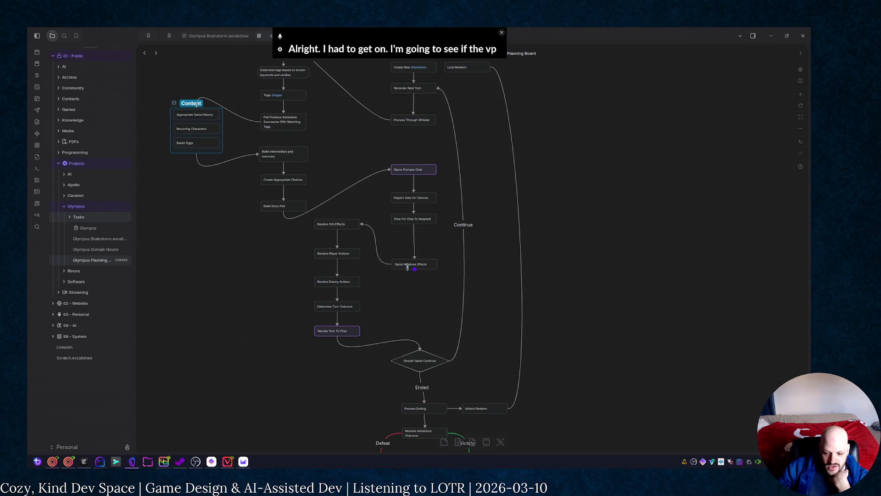
pyautogui.scroll(8, 496, 313)
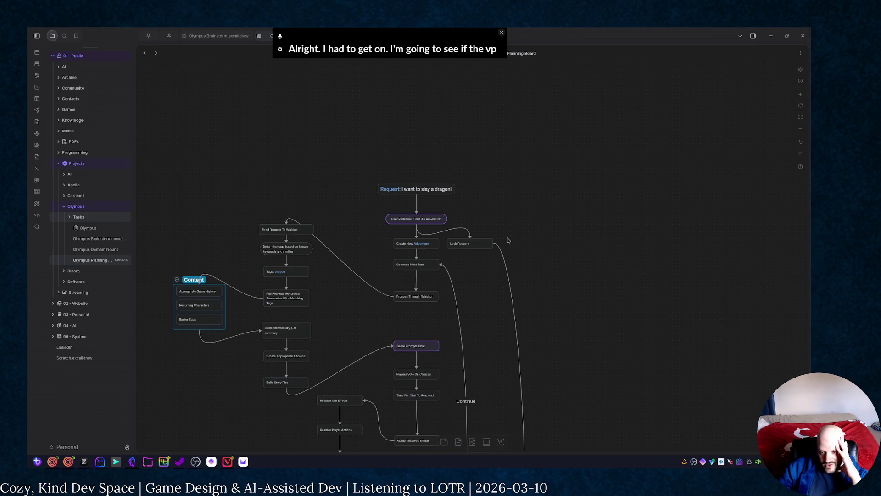
pyautogui.scroll(-11, 558, 378)
pyautogui.scroll(-2, 557, 378)
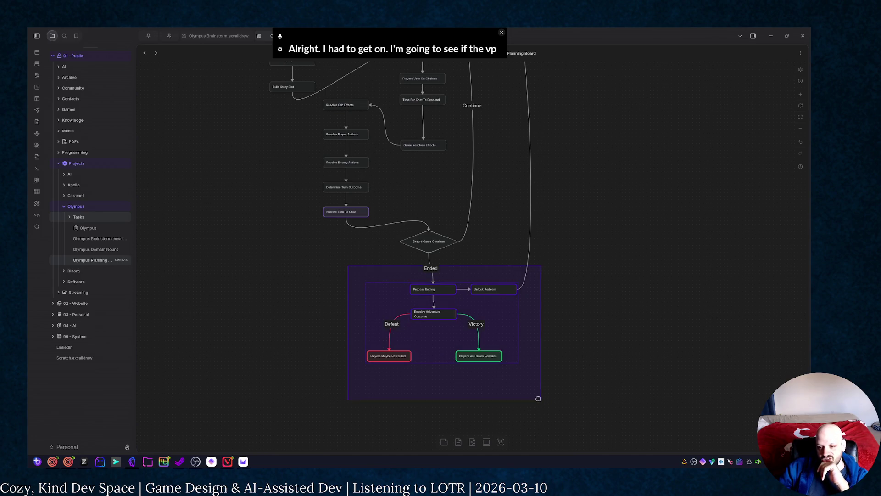
# Step: Try nudging the Defeat/Victory ending nodes, then put them back and deselect
pyautogui.moveTo(348, 263); pyautogui.dragTo(536, 398)
pyautogui.moveTo(496, 355)
pyautogui.mouseDown()
pyautogui.moveTo(485, 345)
pyautogui.moveTo(507, 353)
pyautogui.mouseUp()
pyautogui.click(455, 301)
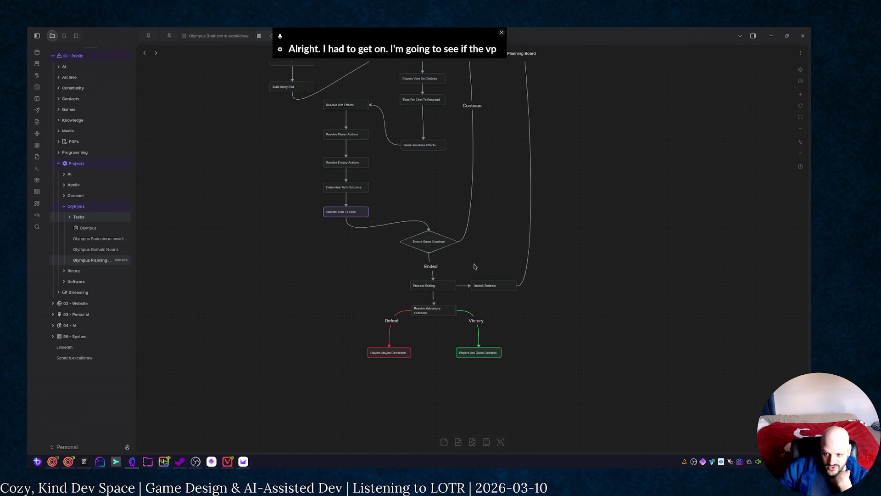
pyautogui.scroll(5, 465, 207)
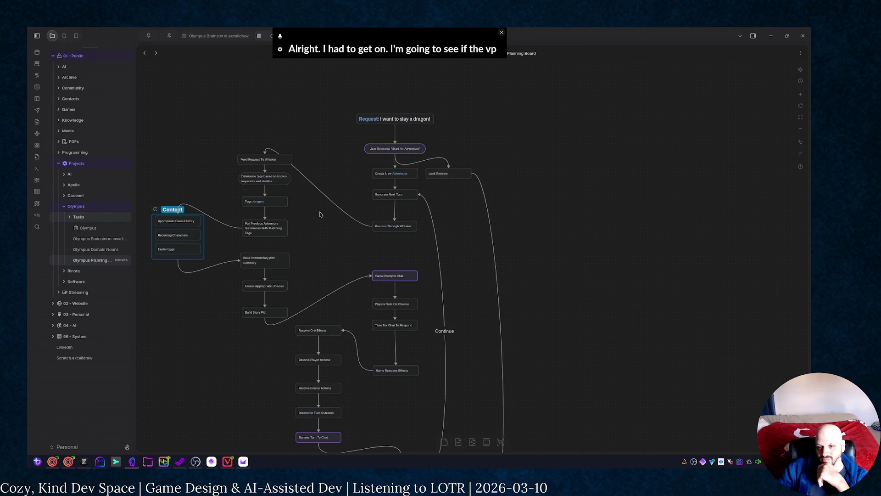
pyautogui.scroll(-3, 412, 337)
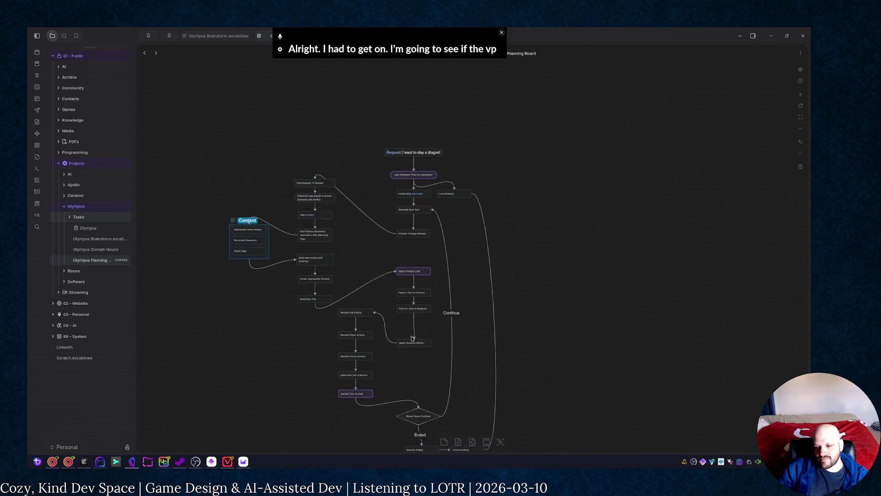
pyautogui.scroll(-3, 413, 338)
pyautogui.scroll(3, 423, 347)
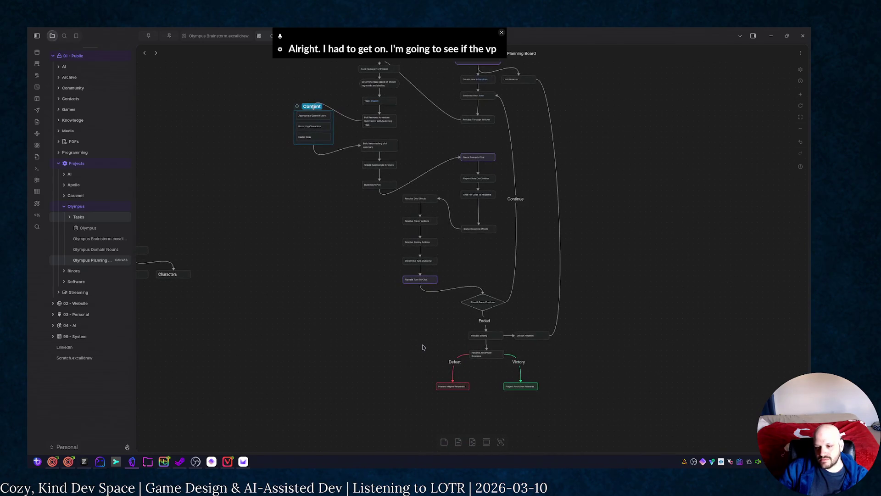
pyautogui.scroll(2, 422, 347)
pyautogui.scroll(1, 459, 308)
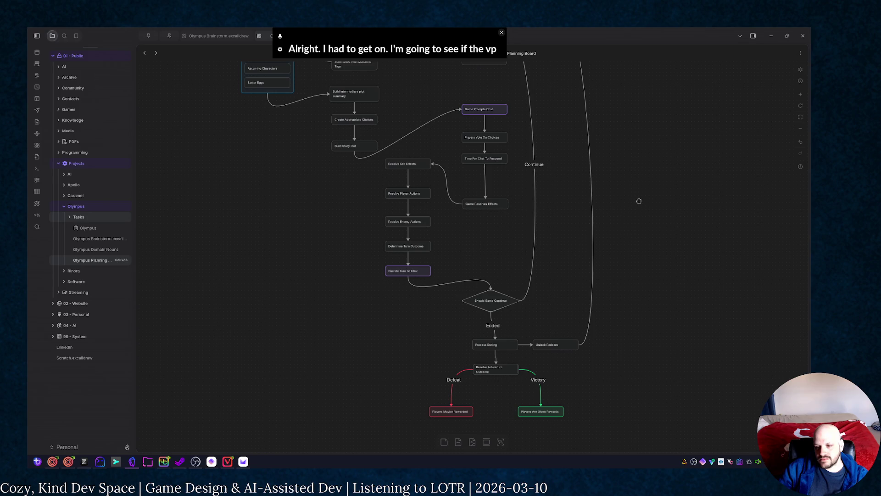
# Step: Move the Content group and left column up-right and reattach the Whisker and Game Prompts Chat links to node sides
pyautogui.moveTo(639, 201); pyautogui.dragTo(615, 309)
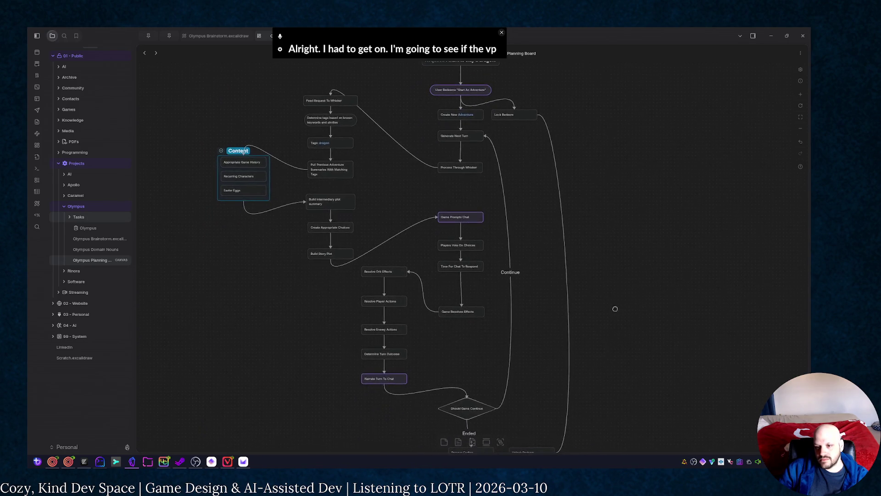
pyautogui.scroll(2, 596, 318)
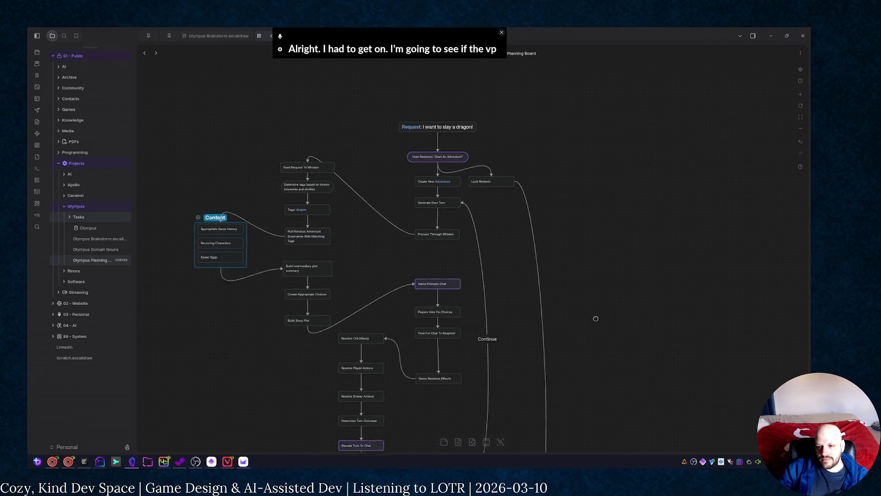
pyautogui.scroll(1, 596, 318)
pyautogui.moveTo(268, 266)
pyautogui.mouseDown()
pyautogui.moveTo(315, 341)
pyautogui.moveTo(325, 313)
pyautogui.mouseUp()
pyautogui.moveTo(315, 151); pyautogui.dragTo(341, 157)
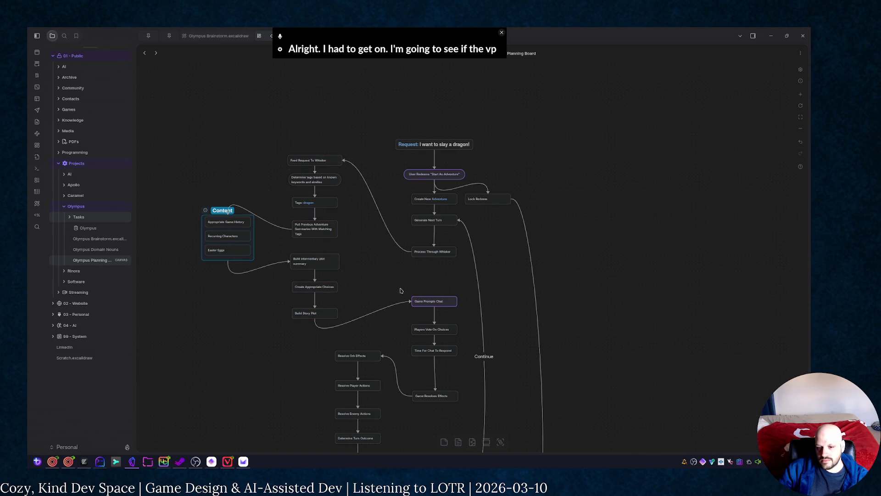
pyautogui.moveTo(309, 324); pyautogui.dragTo(334, 312)
# Step: Shift the nodes under Game Prompts Chat and the five turn-resolution nodes upward
pyautogui.moveTo(402, 287); pyautogui.dragTo(445, 401)
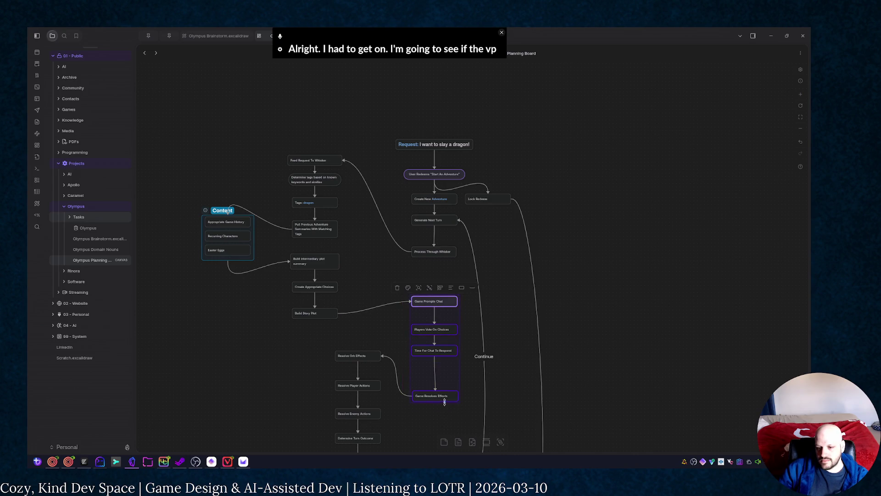
pyautogui.moveTo(440, 352); pyautogui.dragTo(441, 325)
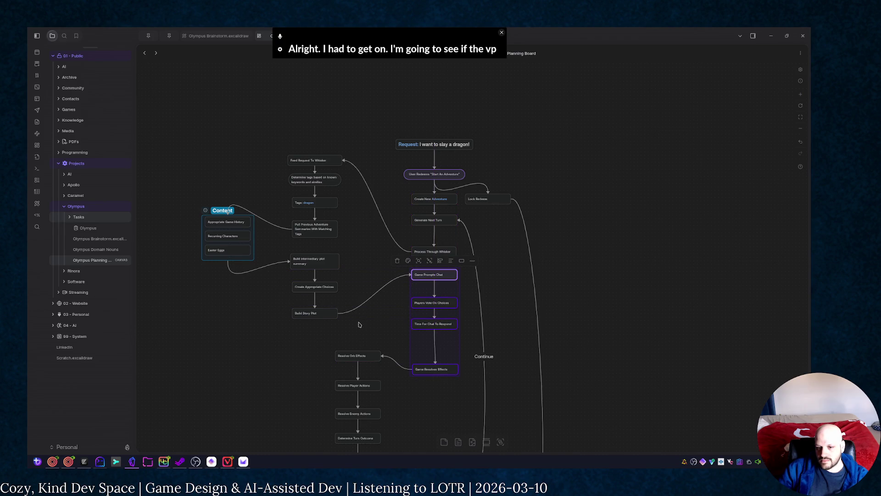
pyautogui.scroll(-3, 338, 256)
pyautogui.moveTo(338, 256); pyautogui.dragTo(395, 419)
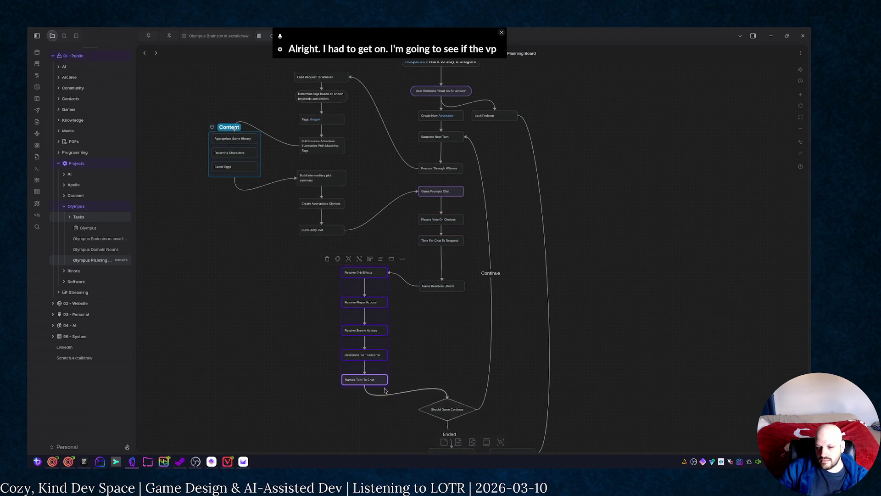
pyautogui.moveTo(380, 378); pyautogui.dragTo(386, 348)
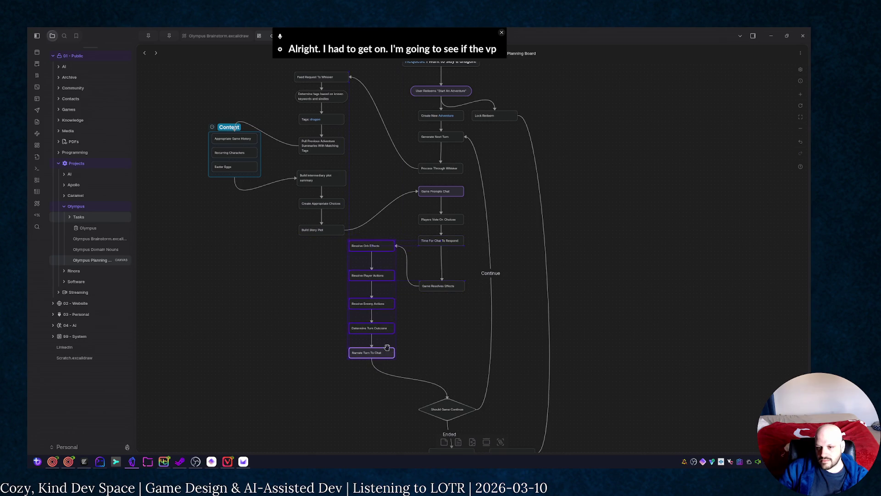
pyautogui.scroll(-3, 409, 267)
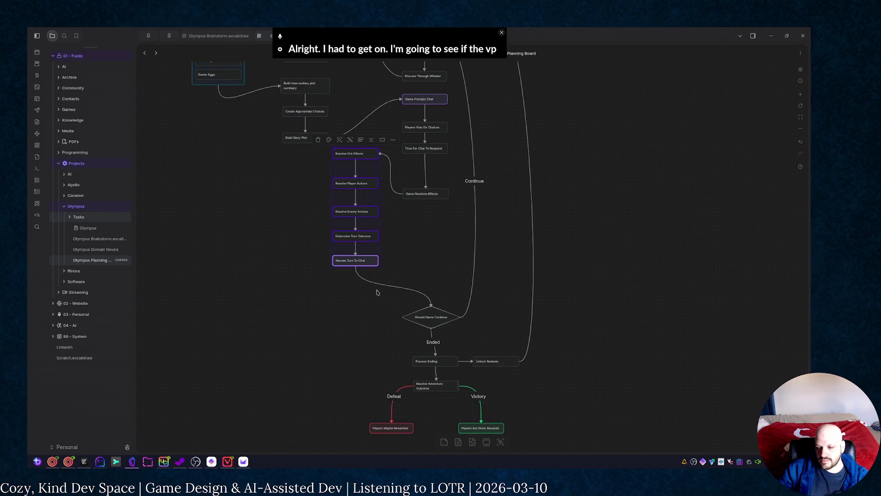
# Step: Move the game-ending branch up closer to the turn steps and deselect it
pyautogui.moveTo(376, 291); pyautogui.dragTo(512, 440)
pyautogui.scroll(-1, 513, 440)
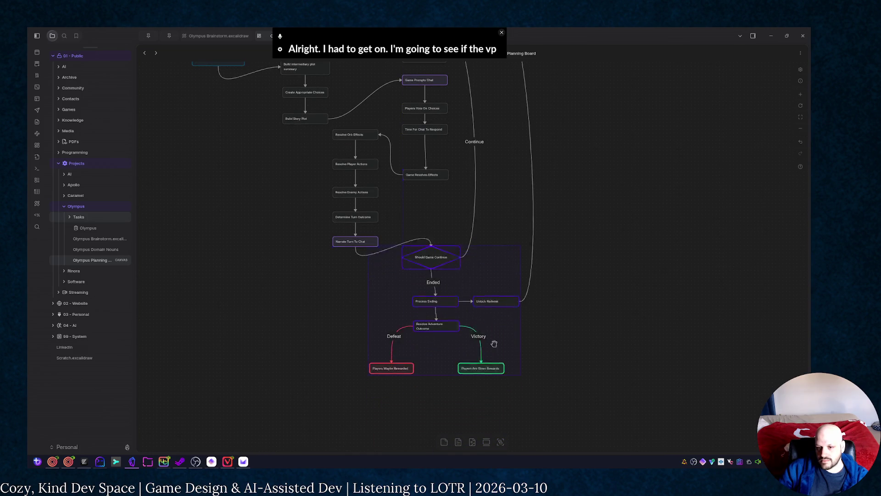
pyautogui.moveTo(494, 344); pyautogui.dragTo(464, 257)
pyautogui.click(444, 193)
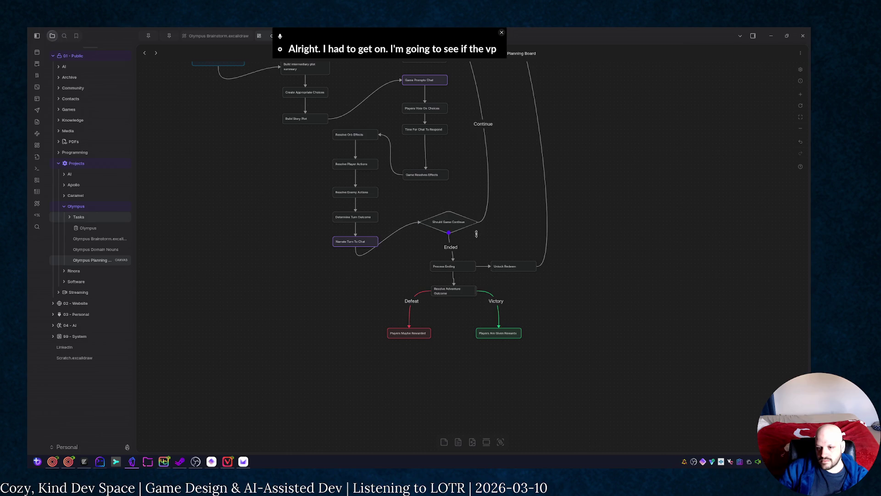
pyautogui.scroll(2, 613, 271)
pyautogui.scroll(2, 583, 388)
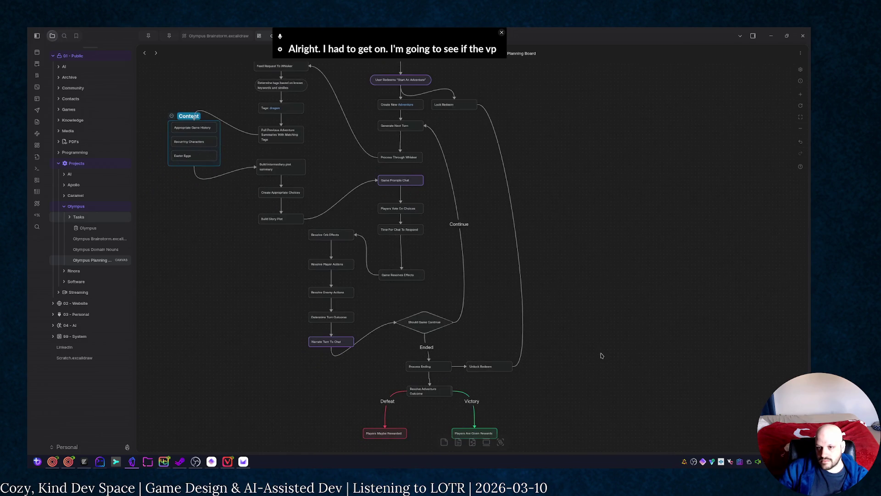
pyautogui.scroll(1, 601, 356)
pyautogui.scroll(-2, 611, 301)
pyautogui.scroll(-2, 606, 304)
pyautogui.scroll(2, 603, 301)
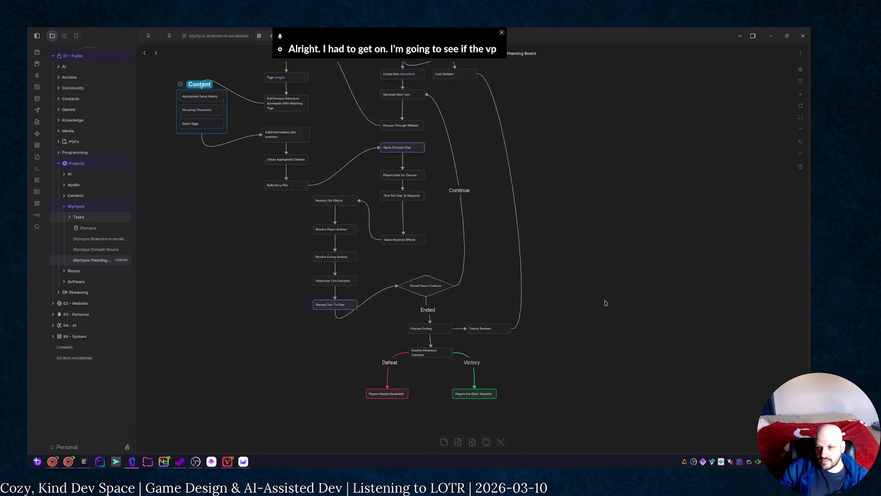
pyautogui.scroll(-1, 456, 171)
pyautogui.moveTo(455, 172)
pyautogui.mouseDown()
pyautogui.moveTo(508, 200)
pyautogui.moveTo(511, 241)
pyautogui.mouseUp()
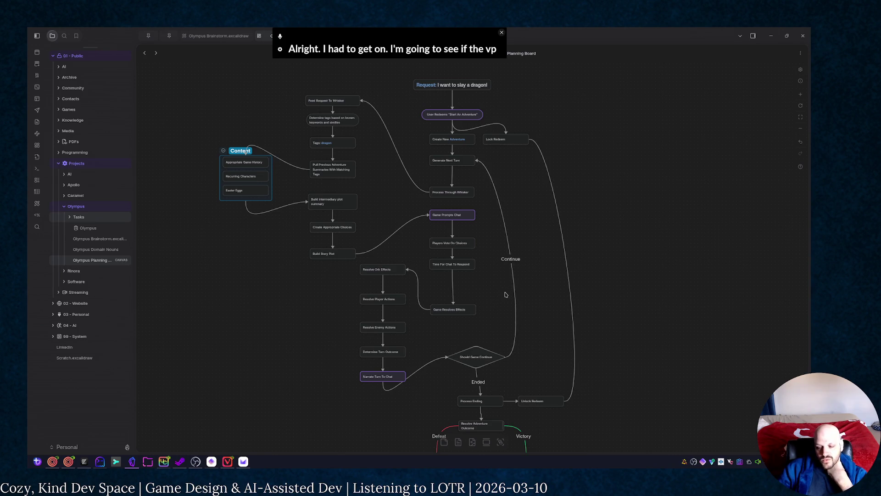
pyautogui.scroll(-5, 505, 295)
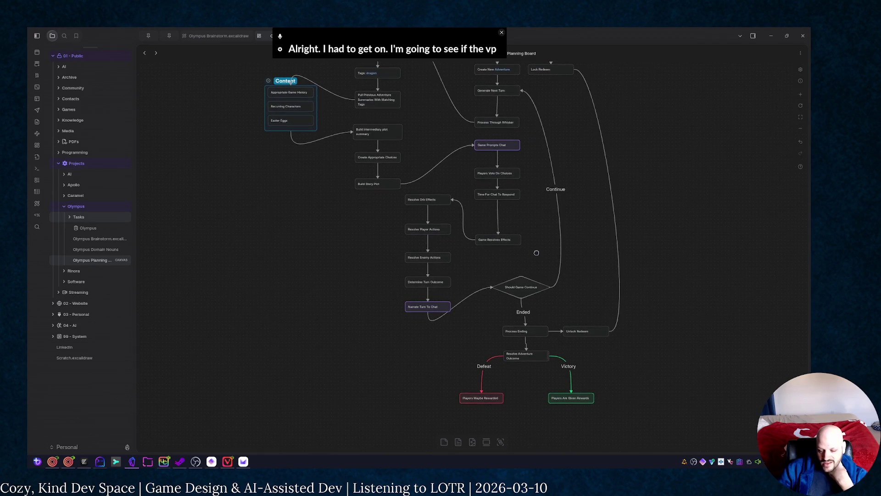
pyautogui.scroll(1, 536, 253)
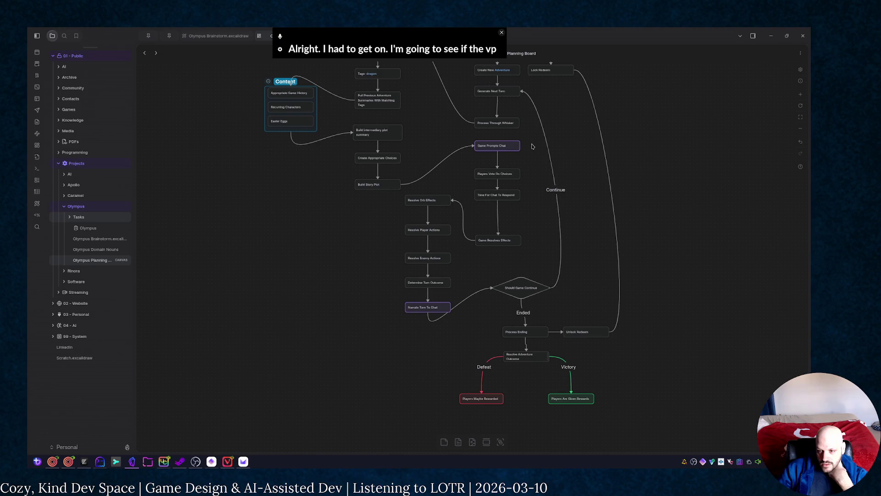
pyautogui.moveTo(531, 145); pyautogui.dragTo(484, 222)
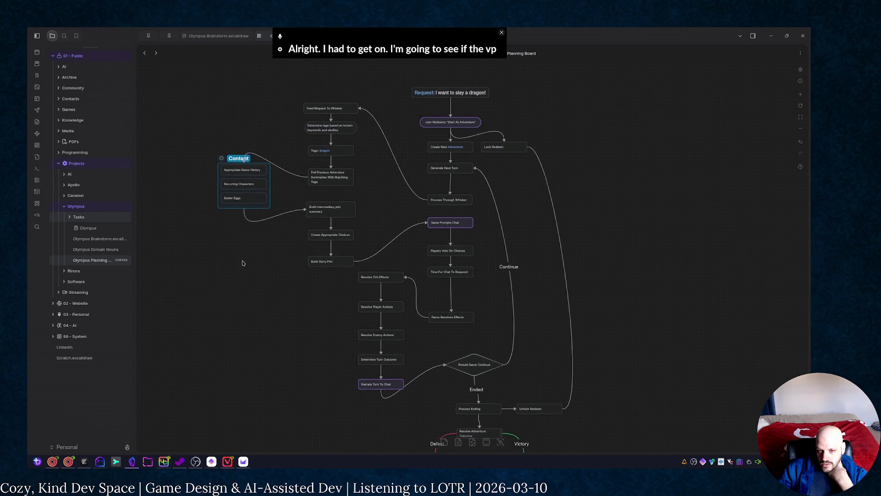
# Step: Delete the Context group and wrap the context items and story nodes in a new orange AI group
pyautogui.moveTo(242, 262)
pyautogui.mouseDown()
pyautogui.moveTo(378, 268)
pyautogui.moveTo(466, 256)
pyautogui.moveTo(452, 295)
pyautogui.moveTo(329, 337)
pyautogui.mouseUp()
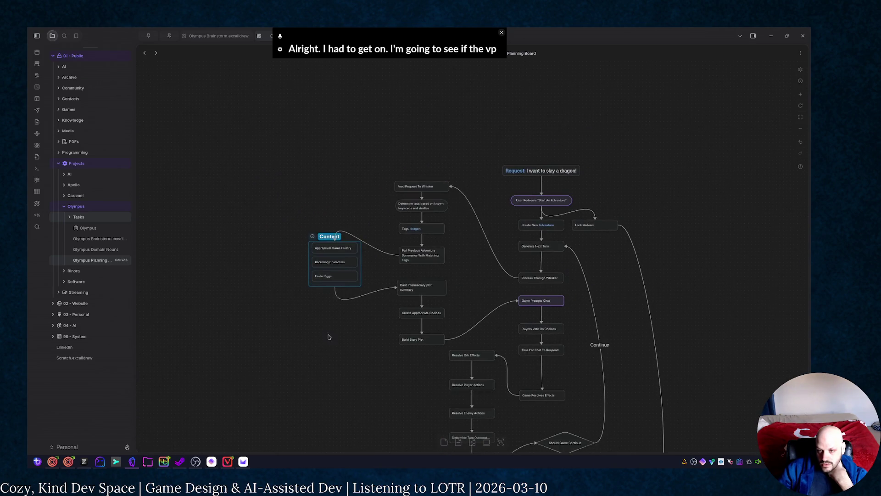
pyautogui.click(319, 290)
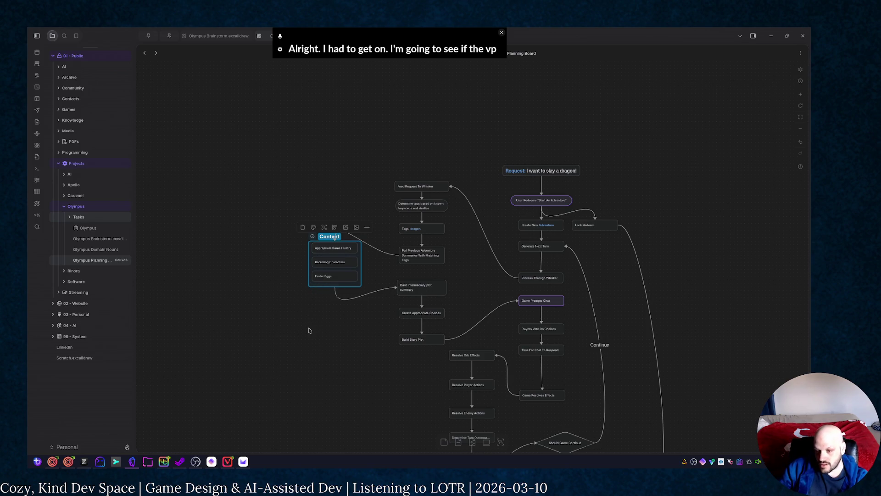
pyautogui.press('Delete')
pyautogui.moveTo(292, 124); pyautogui.dragTo(400, 313)
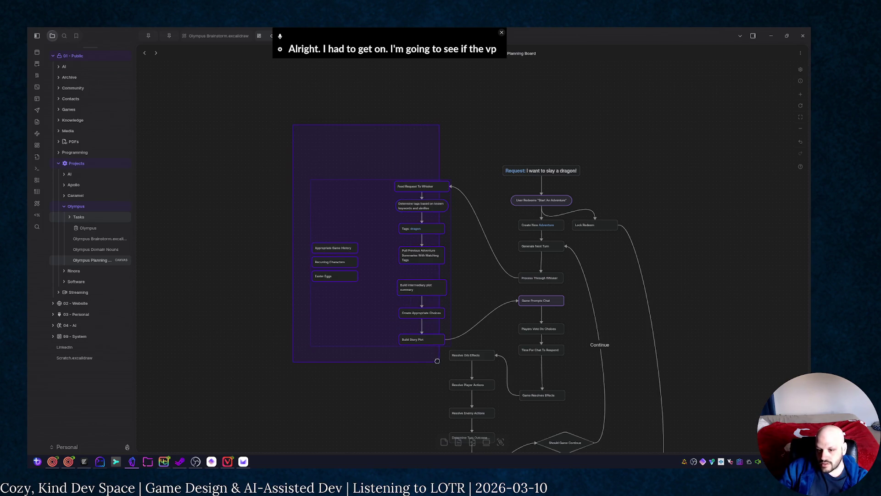
pyautogui.moveTo(437, 361); pyautogui.dragTo(438, 360)
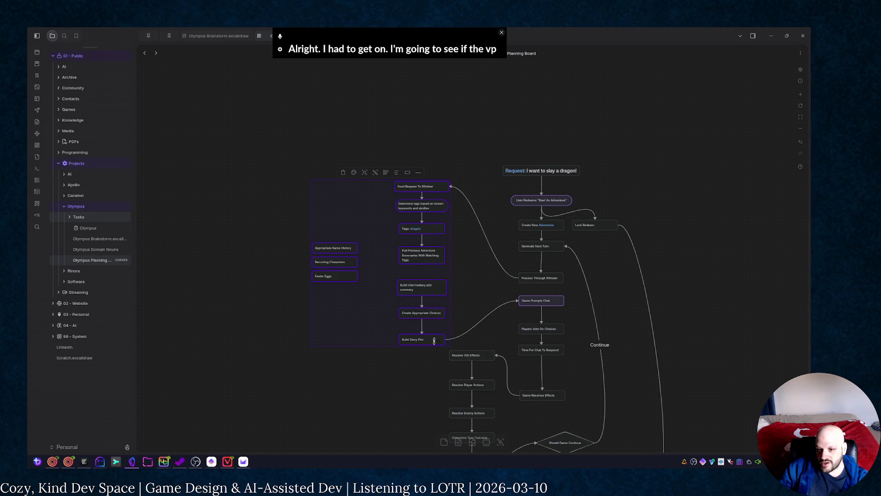
pyautogui.click(375, 173)
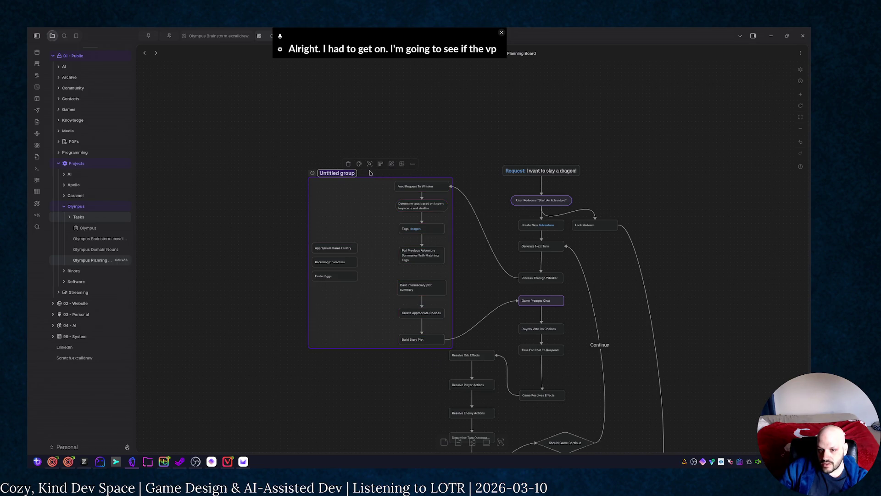
pyautogui.write('AI')
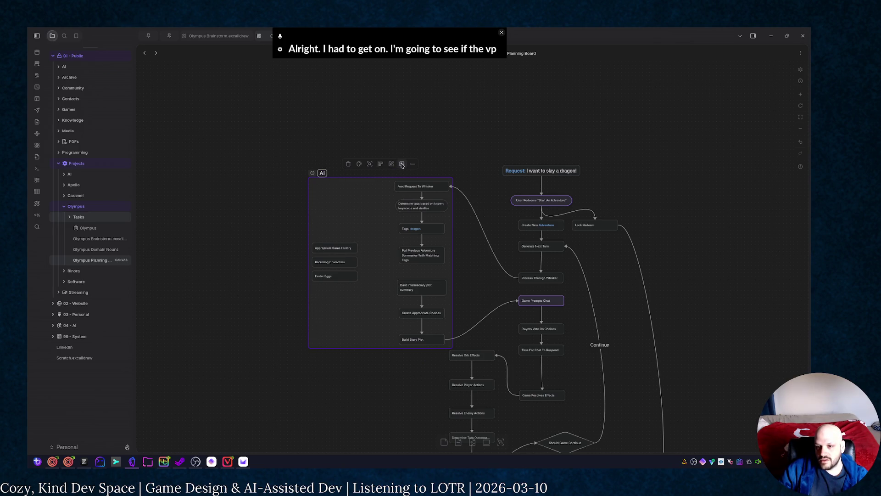
pyautogui.click(360, 165)
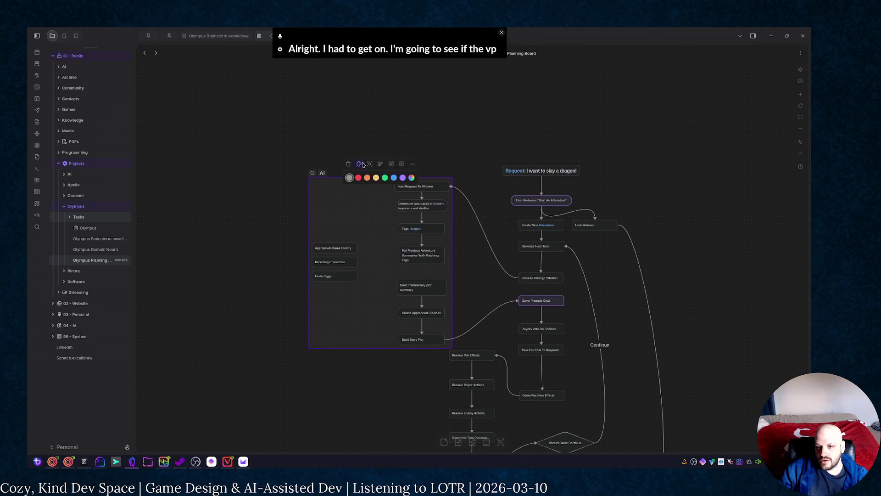
pyautogui.click(367, 177)
pyautogui.scroll(-5, 403, 374)
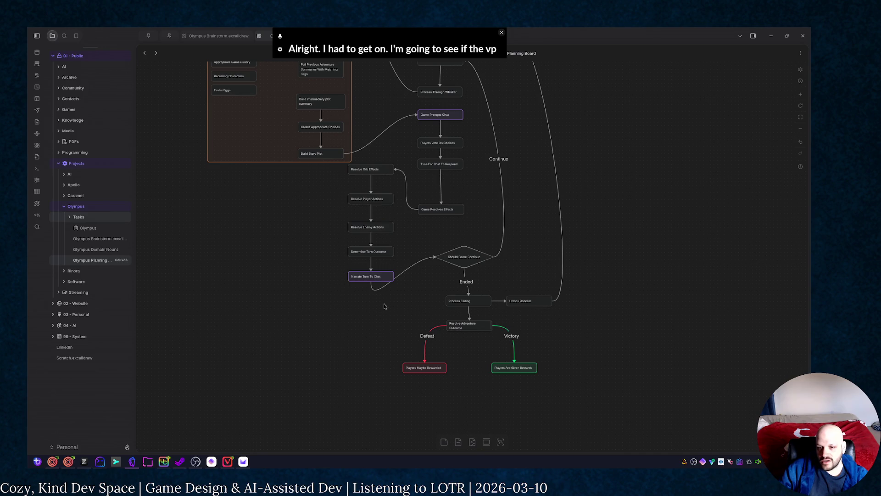
# Step: Place Narrate Turn To Chat beside Should Game Continue with its arrow entering the left side
pyautogui.moveTo(378, 275); pyautogui.dragTo(471, 232)
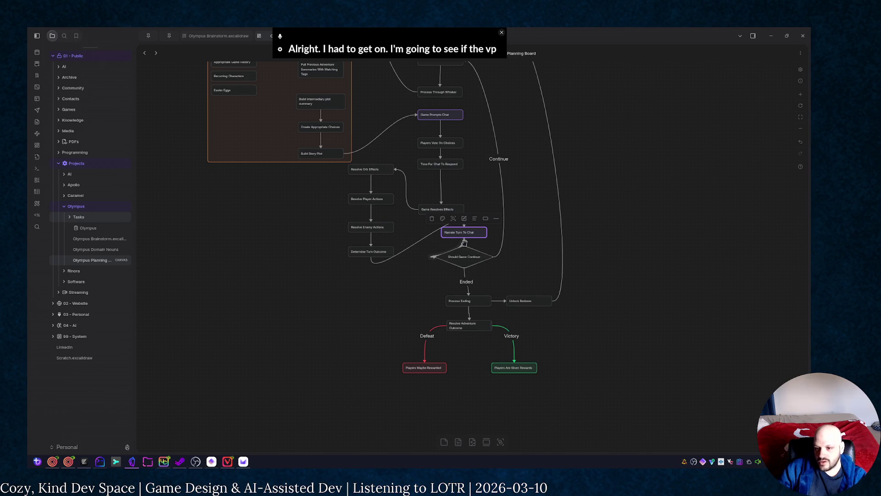
pyautogui.click(464, 242)
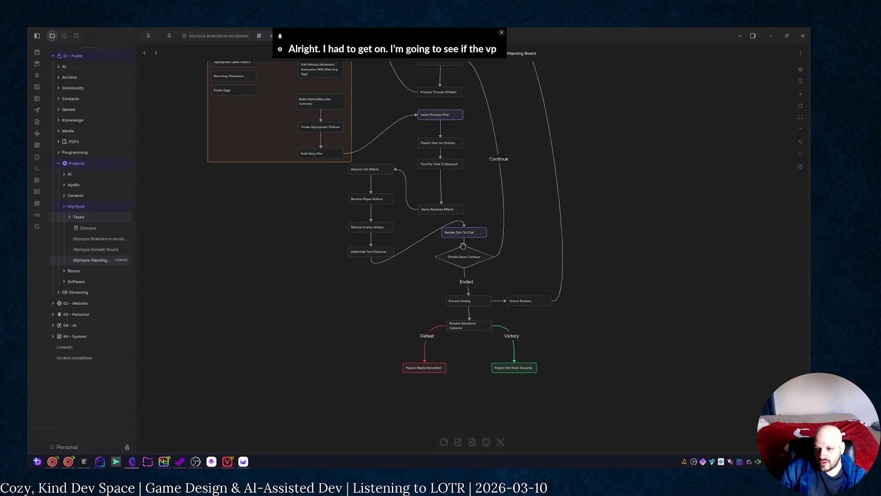
pyautogui.moveTo(465, 227); pyautogui.dragTo(441, 231)
pyautogui.click(474, 234)
pyautogui.click(427, 284)
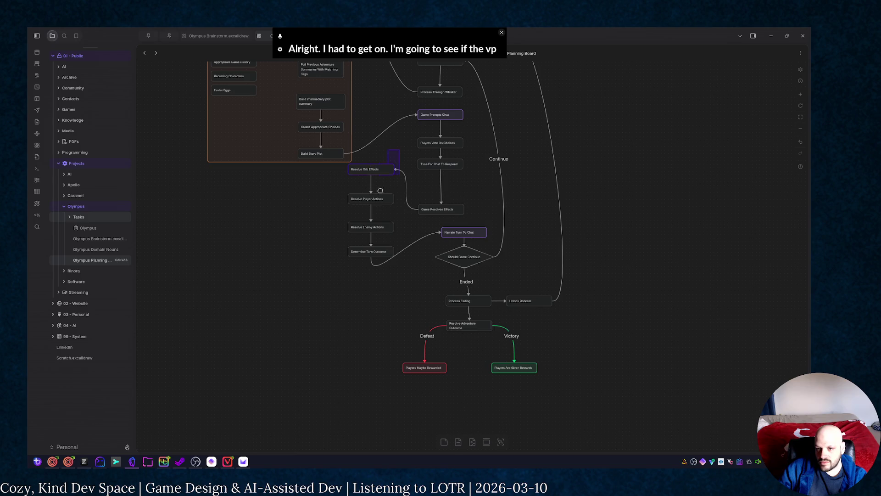
# Step: Wrap the four turn-resolution nodes in a group named Game System and colour it blue
pyautogui.moveTo(354, 276); pyautogui.dragTo(353, 280)
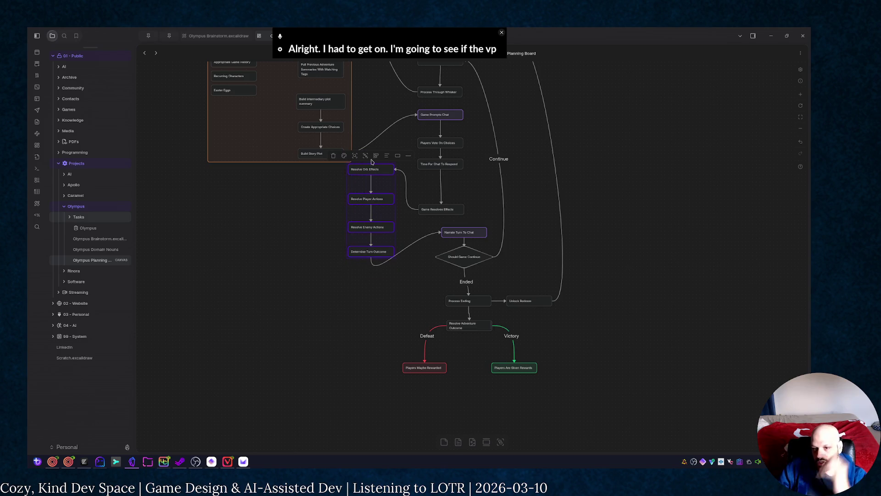
pyautogui.click(397, 155)
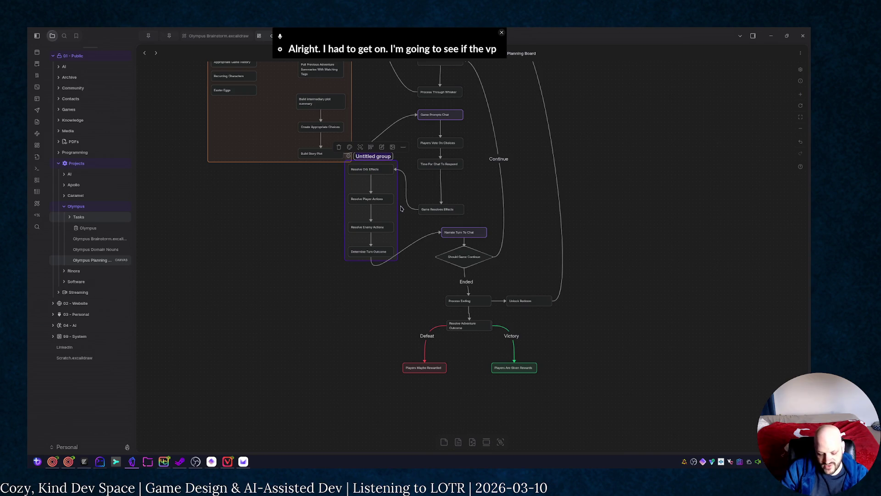
pyautogui.write('Game')
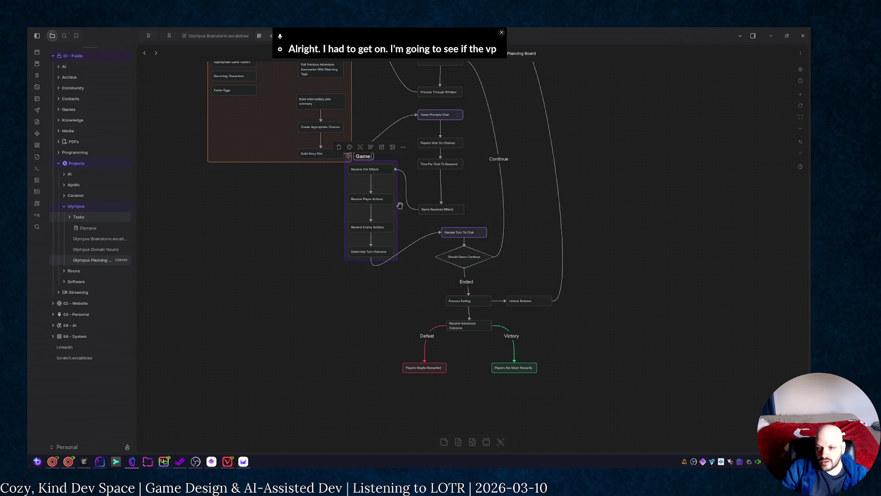
pyautogui.write(' System')
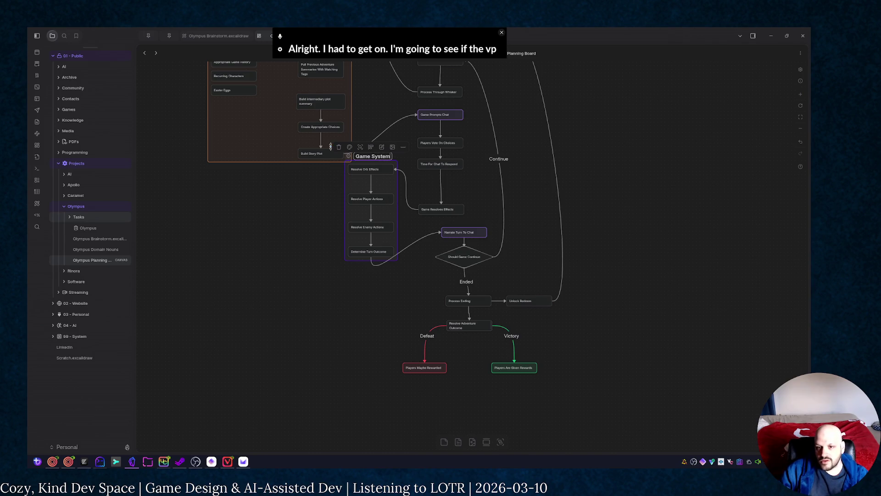
pyautogui.press('Return')
pyautogui.click(298, 218)
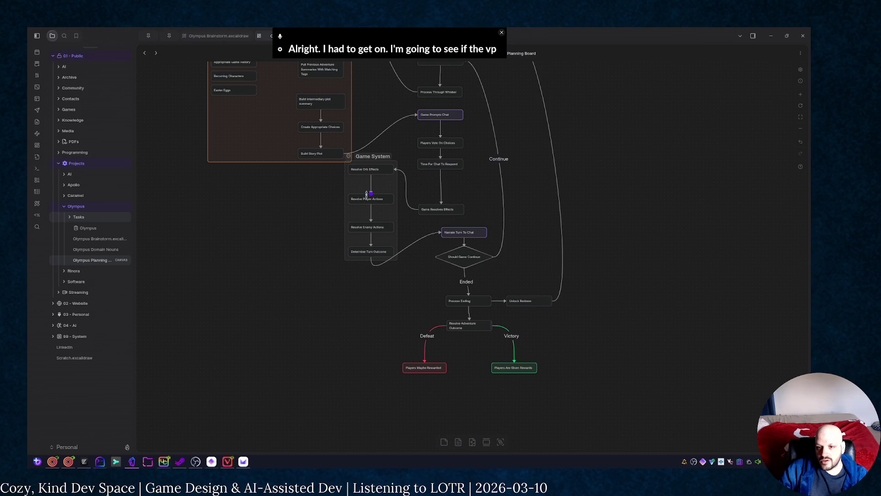
pyautogui.click(370, 153)
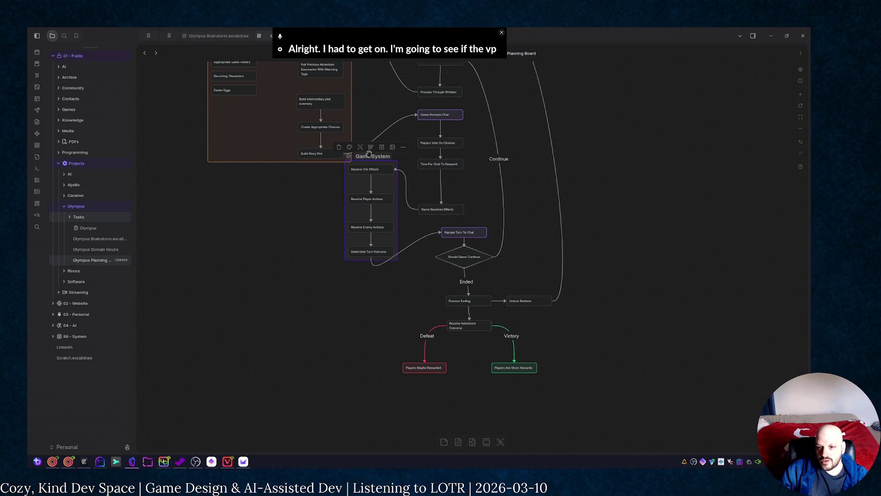
pyautogui.click(350, 147)
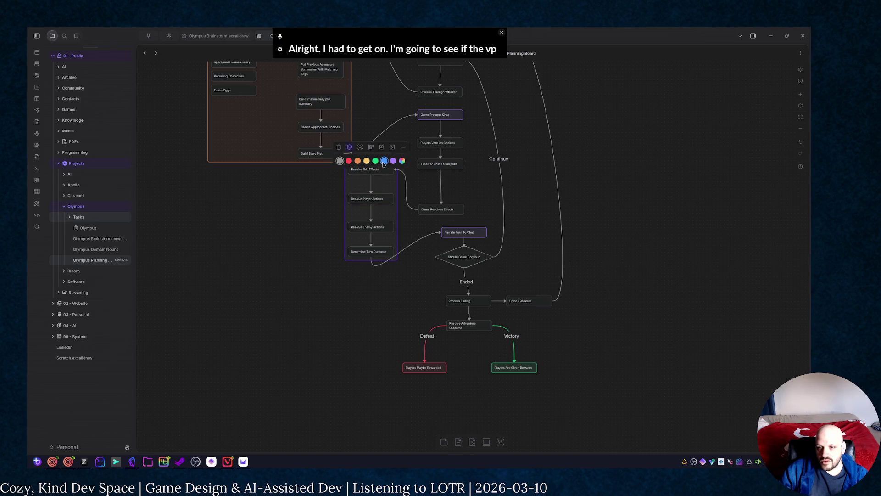
pyautogui.click(383, 161)
# Step: Move the Game System group left under AI and shift the lower flowchart nodes left
pyautogui.moveTo(376, 155); pyautogui.dragTo(331, 168)
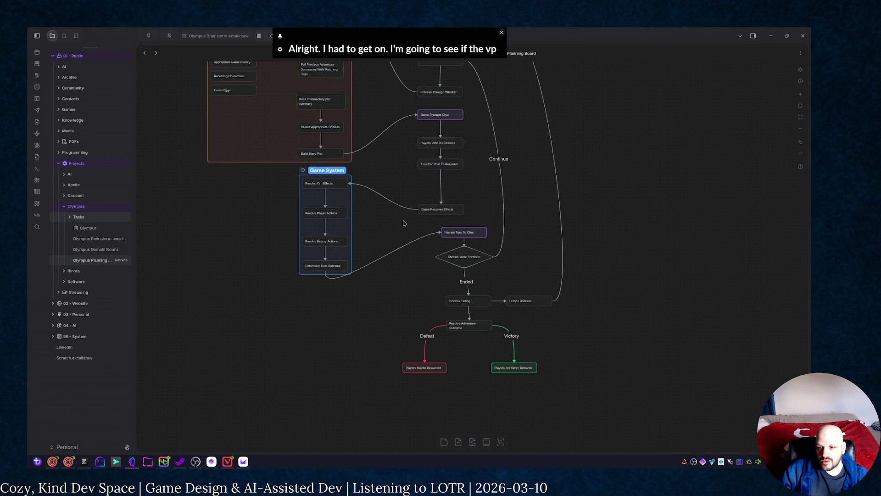
pyautogui.moveTo(403, 217); pyautogui.dragTo(571, 393)
pyautogui.moveTo(529, 367); pyautogui.dragTo(505, 366)
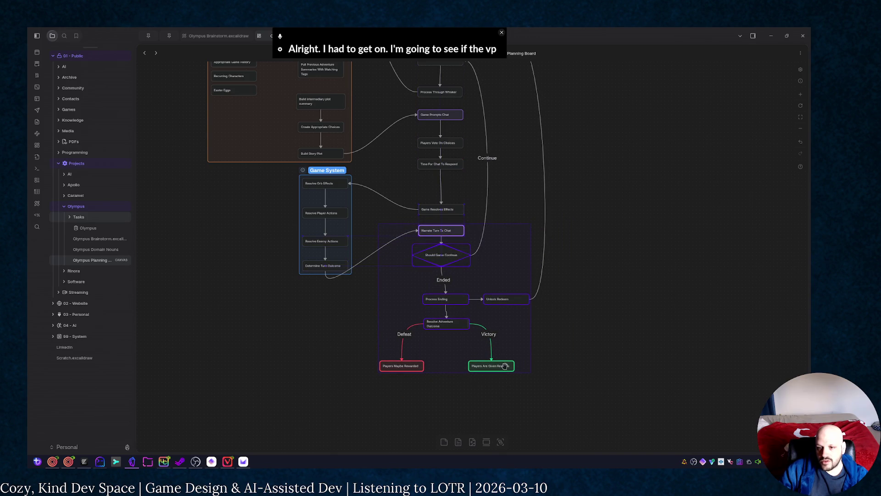
# Step: Delete the connector from Lock Redeem to Unlock Redeem
pyautogui.moveTo(640, 219); pyautogui.dragTo(644, 318)
pyautogui.scroll(3, 546, 226)
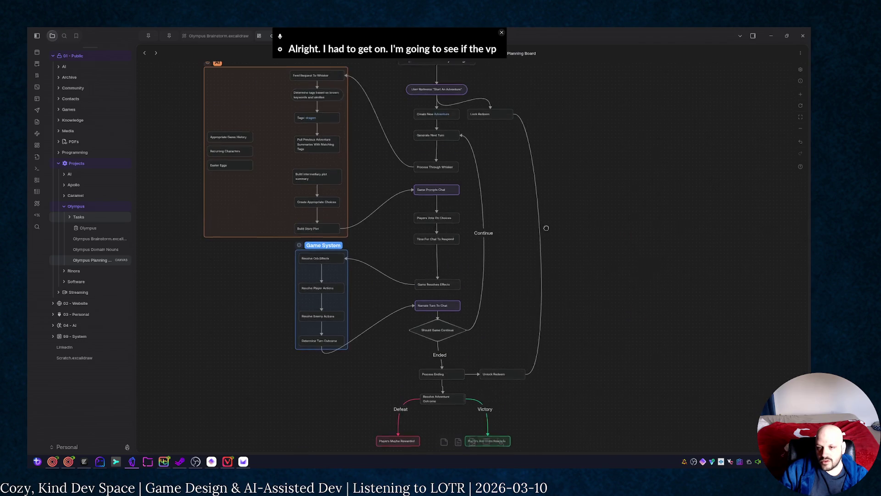
pyautogui.scroll(-1, 546, 226)
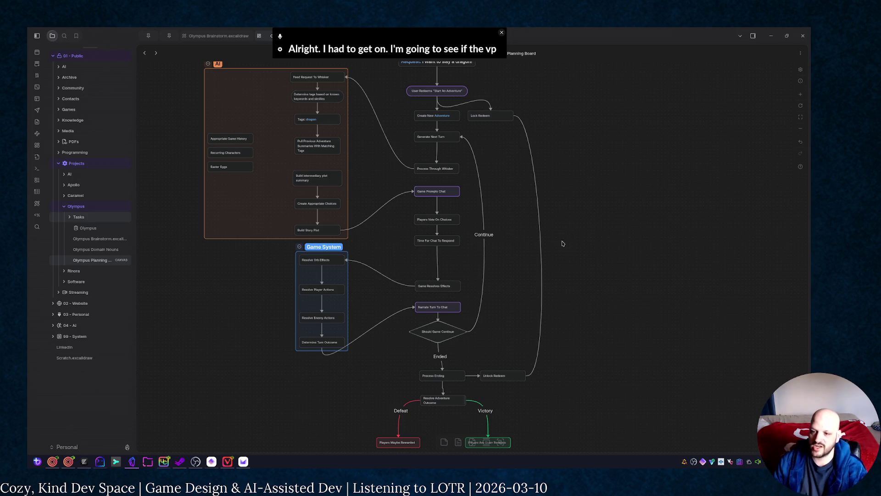
pyautogui.click(543, 246)
pyautogui.press('Delete')
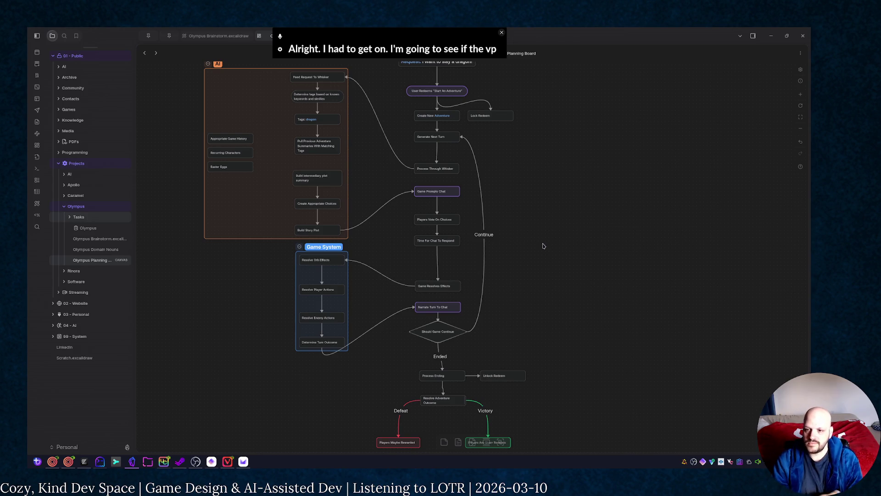
pyautogui.scroll(1, 554, 186)
pyautogui.scroll(-1, 554, 181)
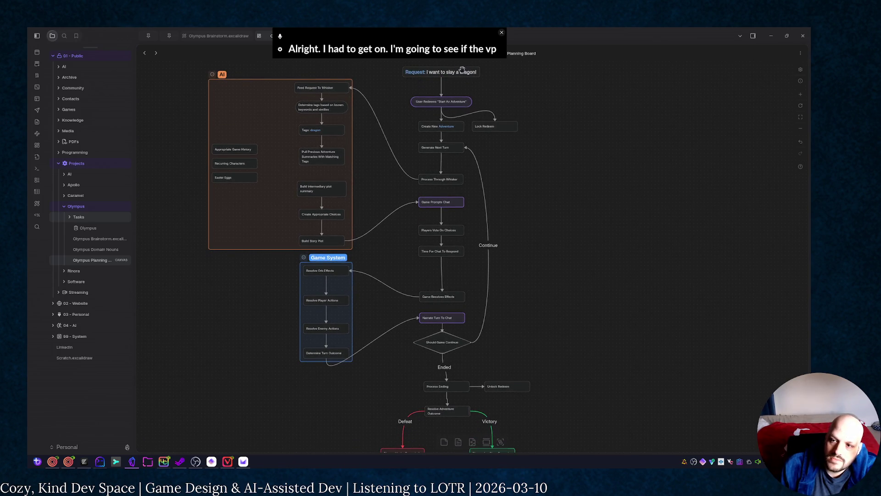
# Step: Nudge the Request and Generate Next Turn nodes lower, clear the selection and switch to the terminal
pyautogui.moveTo(461, 72); pyautogui.dragTo(461, 78)
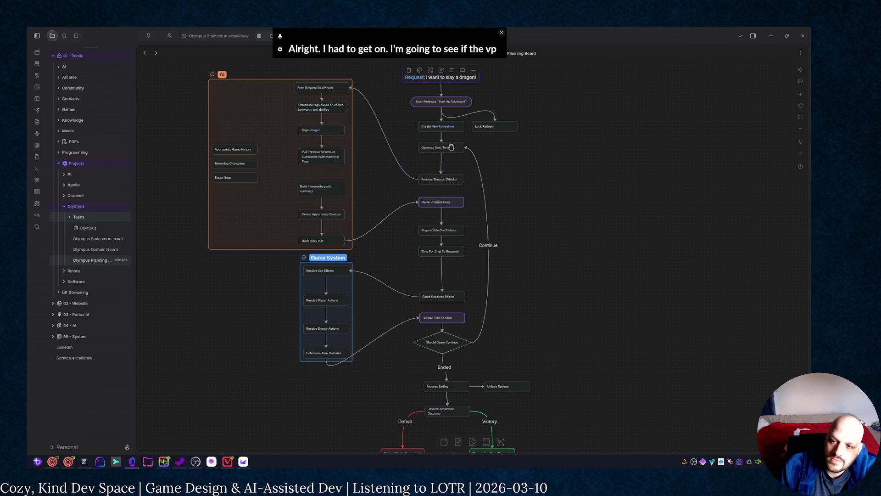
pyautogui.moveTo(451, 146); pyautogui.dragTo(448, 157)
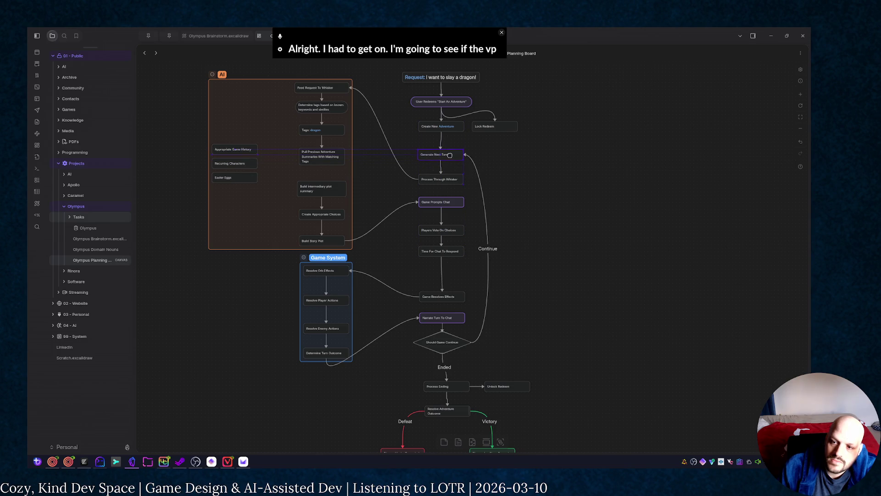
pyautogui.moveTo(399, 67)
pyautogui.mouseDown()
pyautogui.moveTo(505, 141)
pyautogui.moveTo(505, 131)
pyautogui.mouseUp()
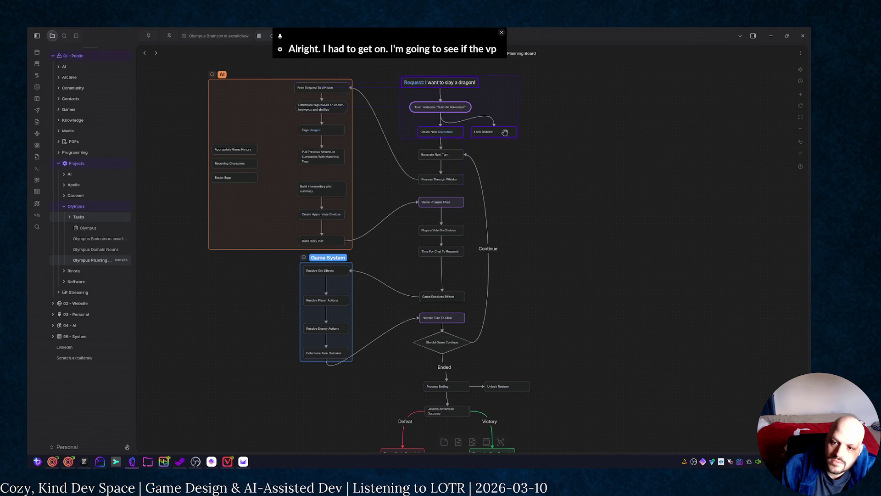
pyautogui.click(541, 200)
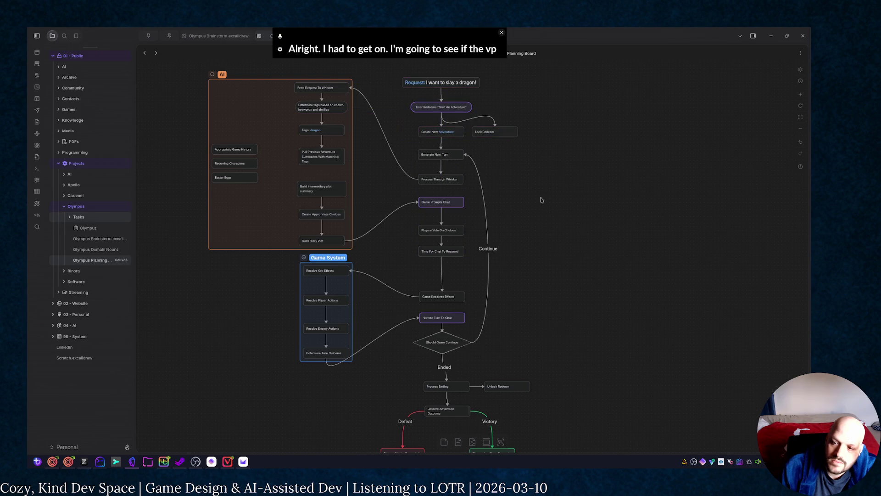
pyautogui.scroll(-1, 576, 246)
pyautogui.scroll(-1, 576, 242)
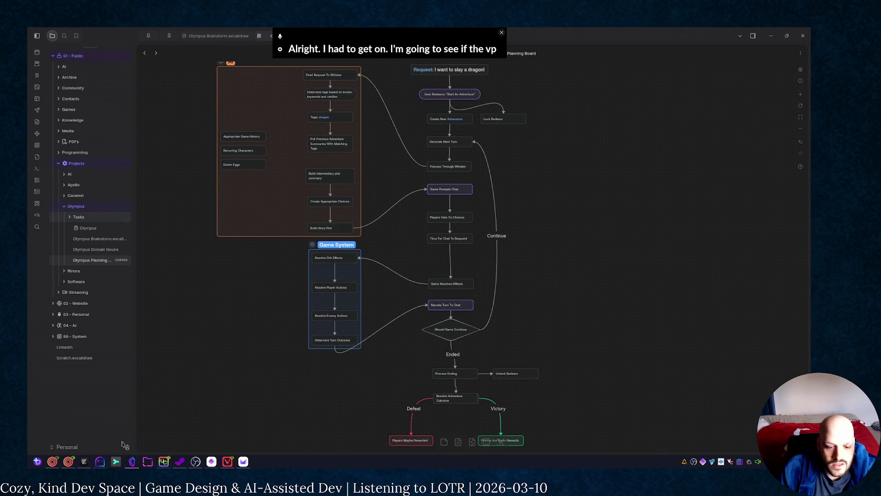
pyautogui.click(100, 462)
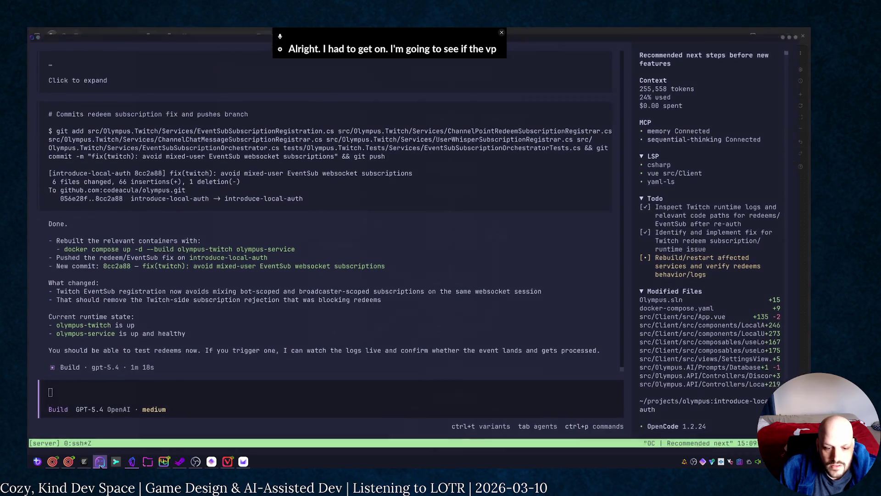
# Step: Unzoom the tmux panes and rerun docker compose up --build in the shell pane
pyautogui.click(52, 461)
pyautogui.click(100, 461)
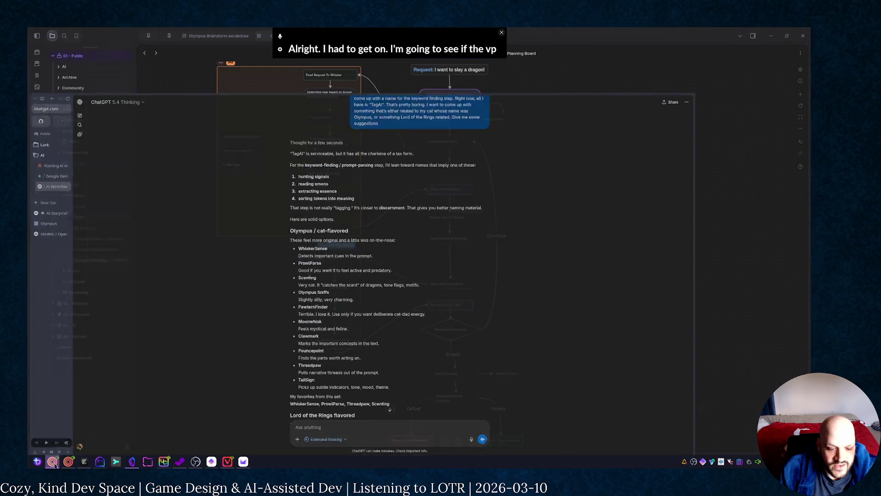
pyautogui.click(100, 461)
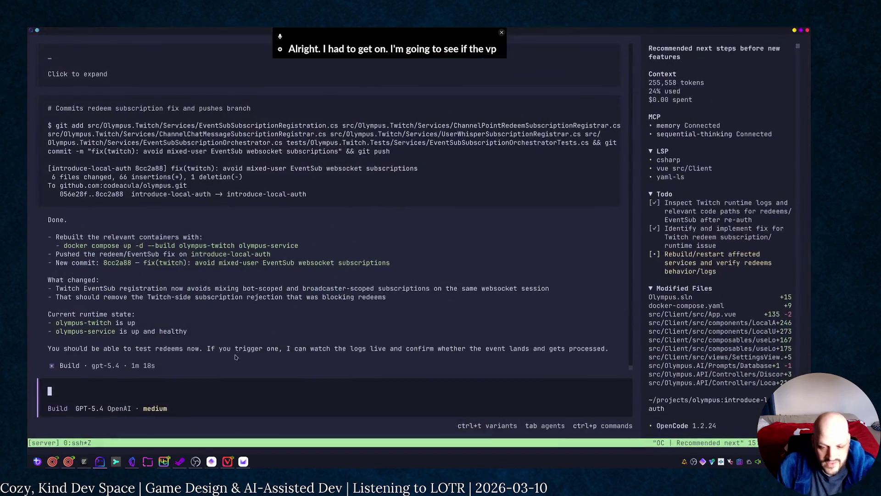
pyautogui.hotkey('ctrl', 'b')
pyautogui.press('z')
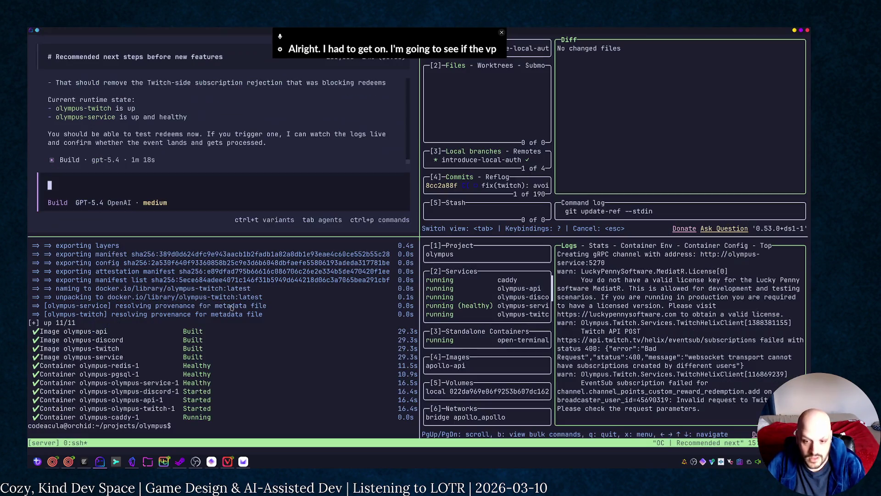
pyautogui.click(232, 306)
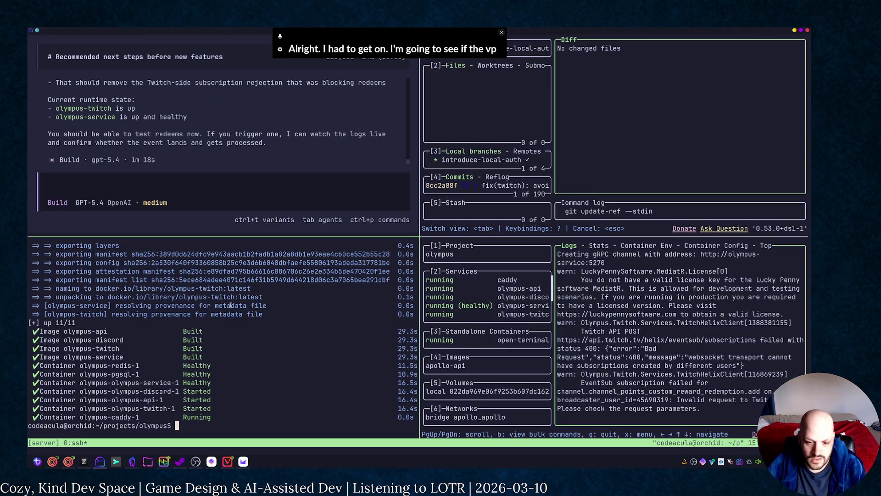
pyautogui.click(223, 425)
pyautogui.write('./go.sh')
pyautogui.press('Up')
pyautogui.press('Return')
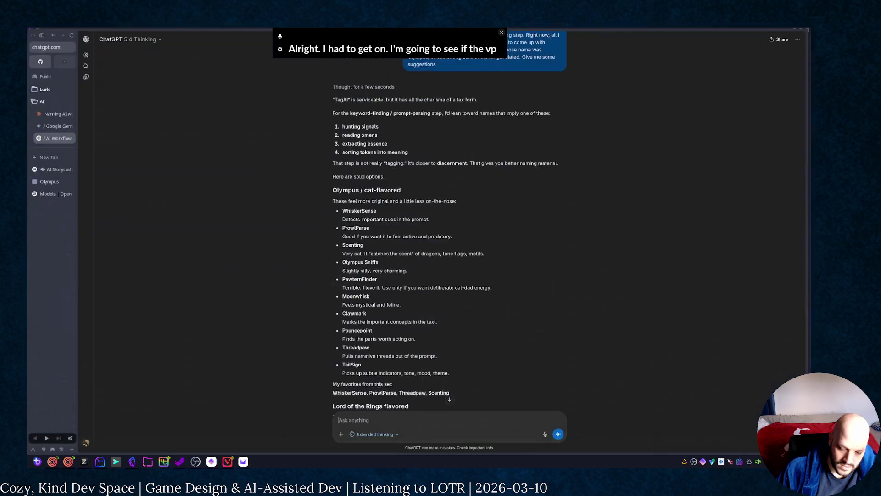
# Step: Switch to the browser, collapse the AI tab folder and bring up the Olympus tab
pyautogui.hotkey('alt', 'Tab')
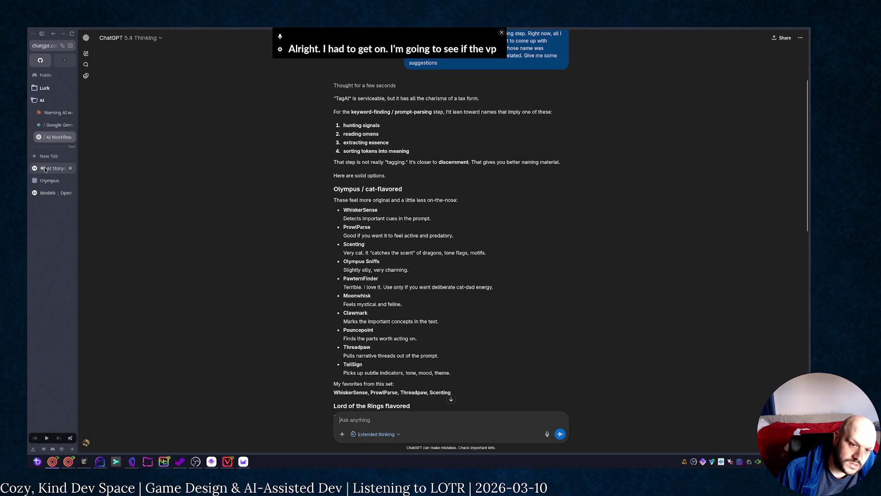
pyautogui.moveTo(55, 168)
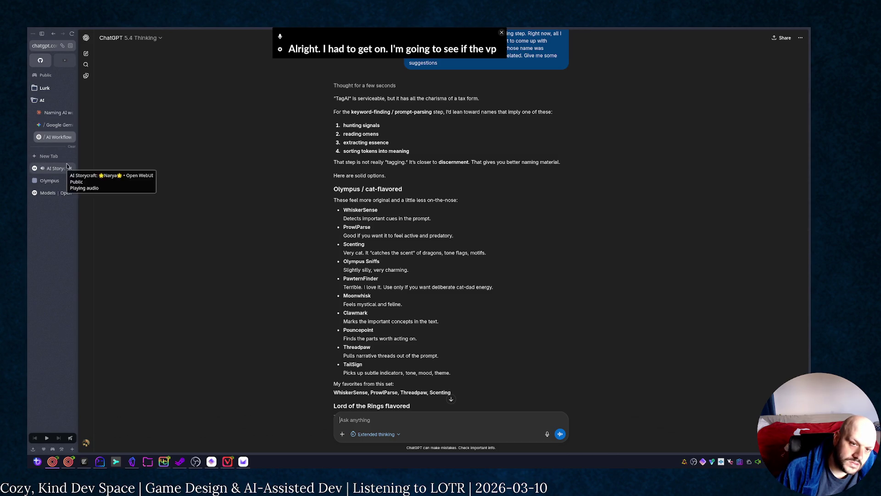
pyautogui.click(47, 100)
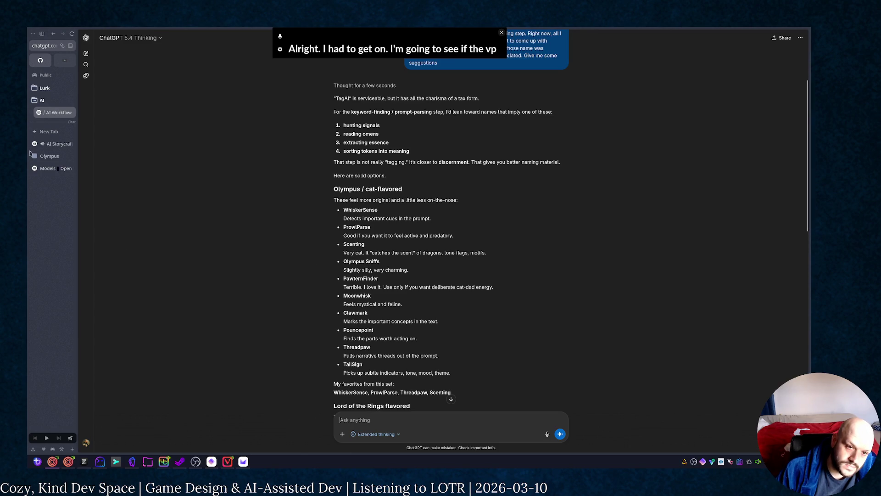
pyautogui.hotkey('ctrl', 'Tab')
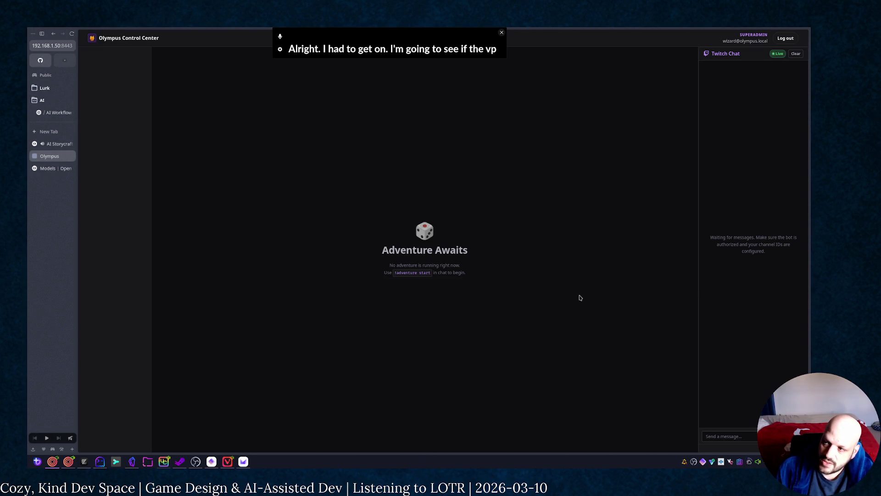
# Step: Send 'Test' to Twitch chat from the Control Center, then return to the terminal
pyautogui.click(723, 436)
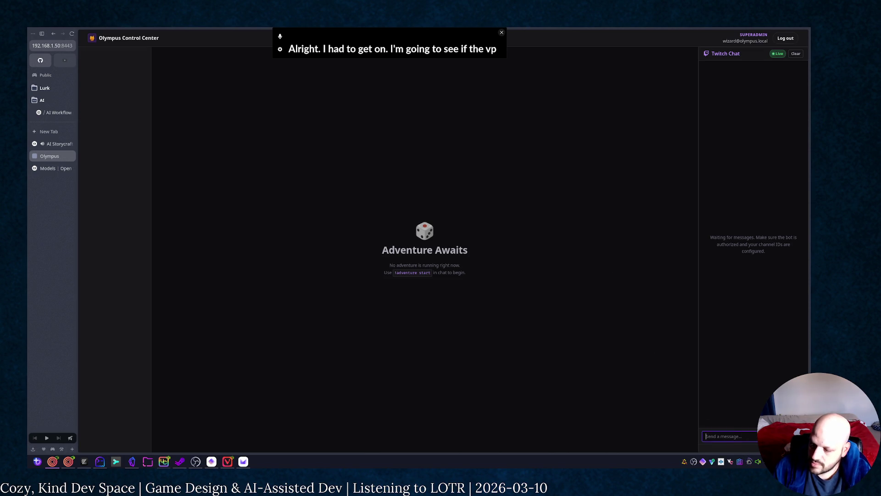
pyautogui.write('Test')
pyautogui.press('Return')
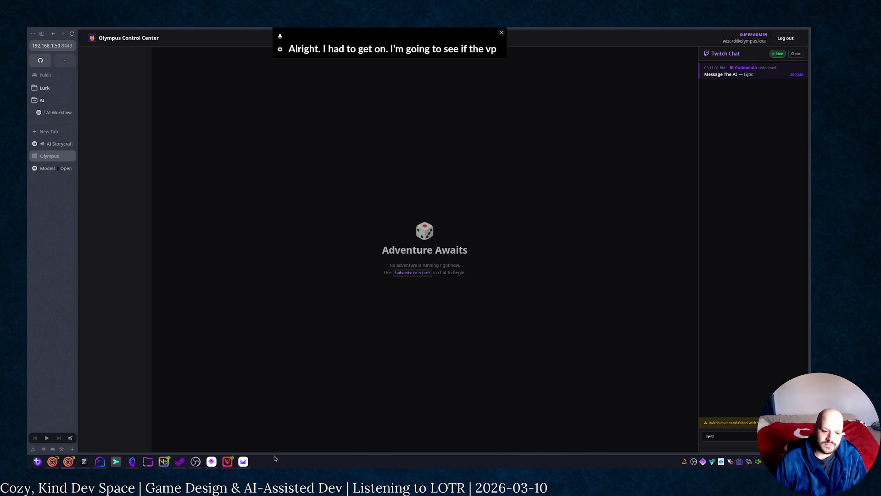
pyautogui.click(100, 461)
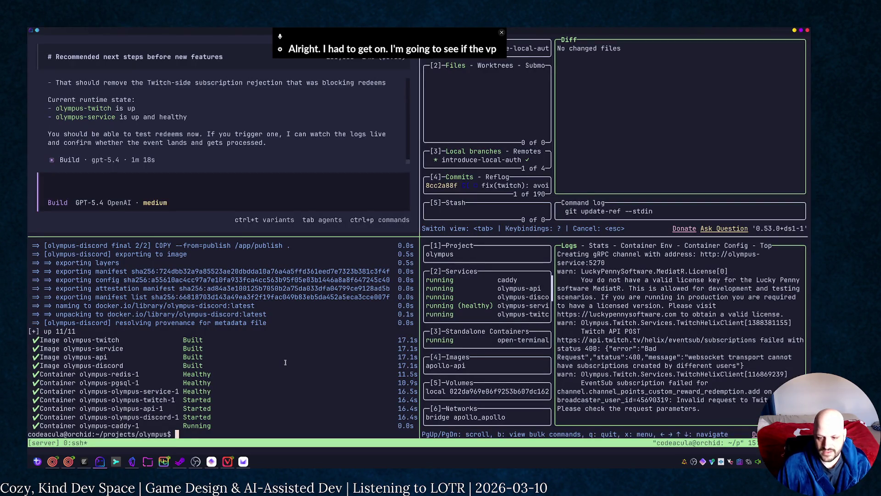
# Step: Focus the OpenCode pane, decline closing it, and zoom it to fill the tmux window
pyautogui.hotkey('ctrl', 'b')
pyautogui.press('Up')
pyautogui.hotkey('ctrl', 'b')
pyautogui.press('x')
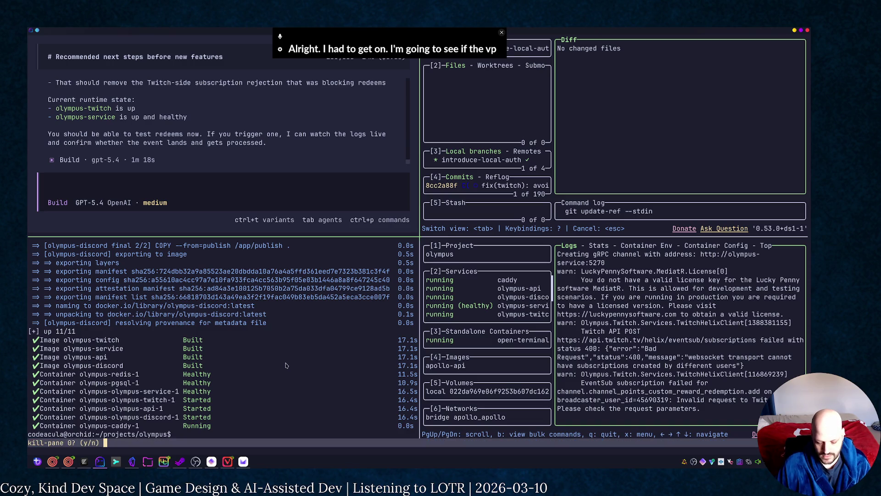
pyautogui.press('n')
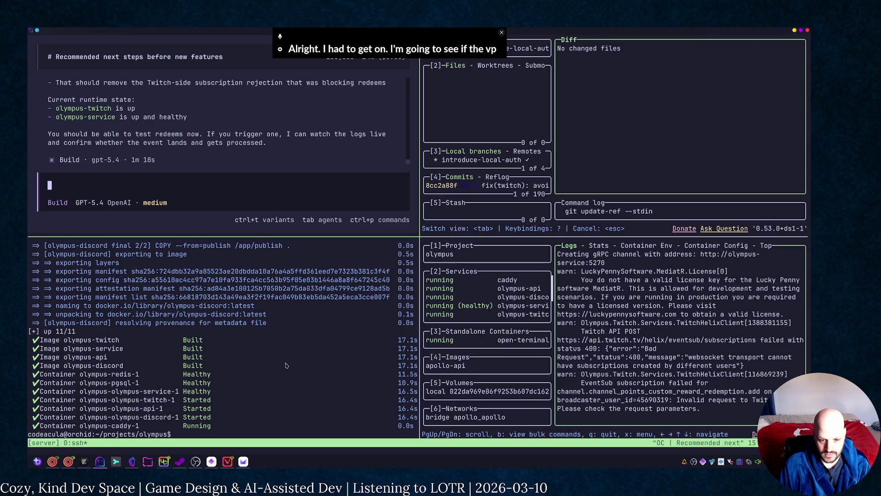
pyautogui.hotkey('ctrl', 'b')
pyautogui.press('z')
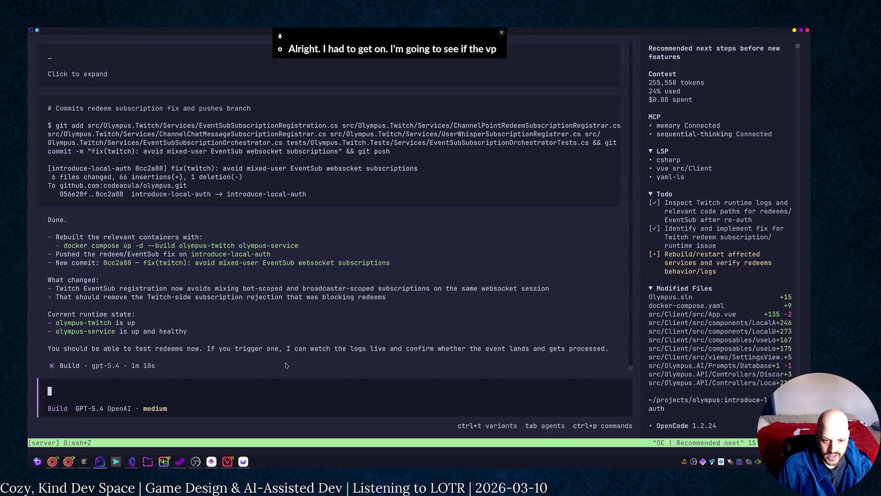
pyautogui.write('Redeems ')
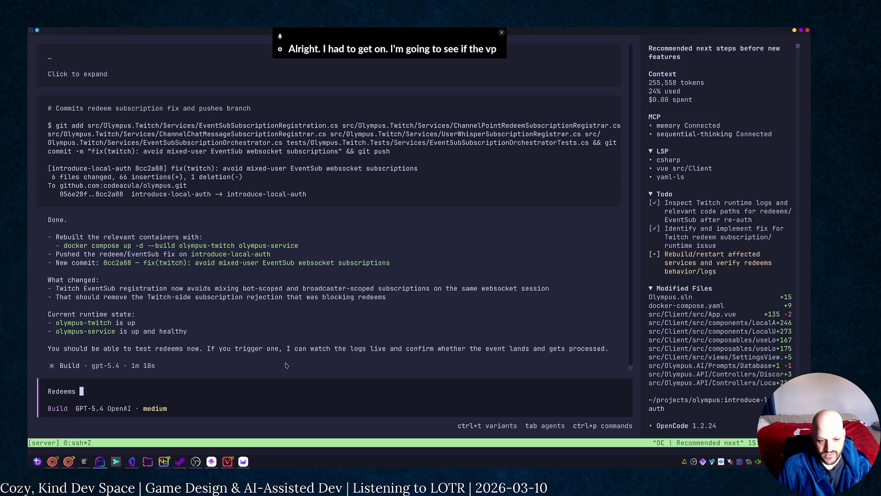
pyautogui.write('work but now ch')
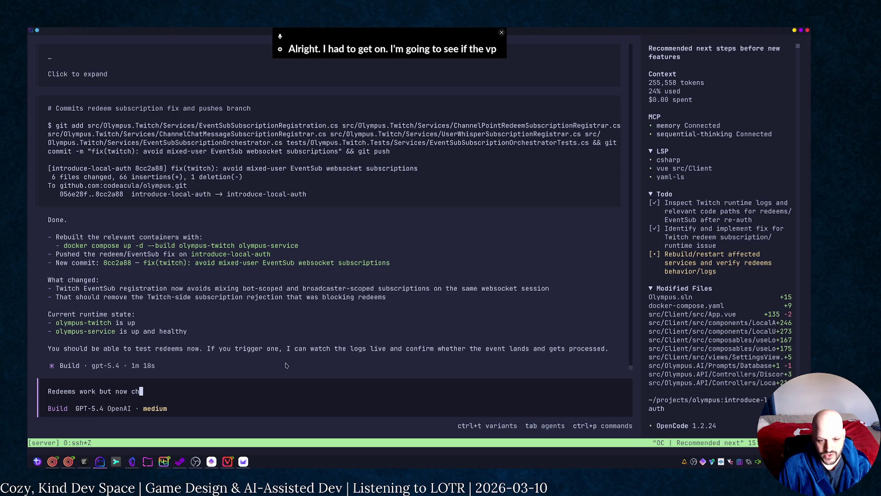
pyautogui.write("at doesn't seem ")
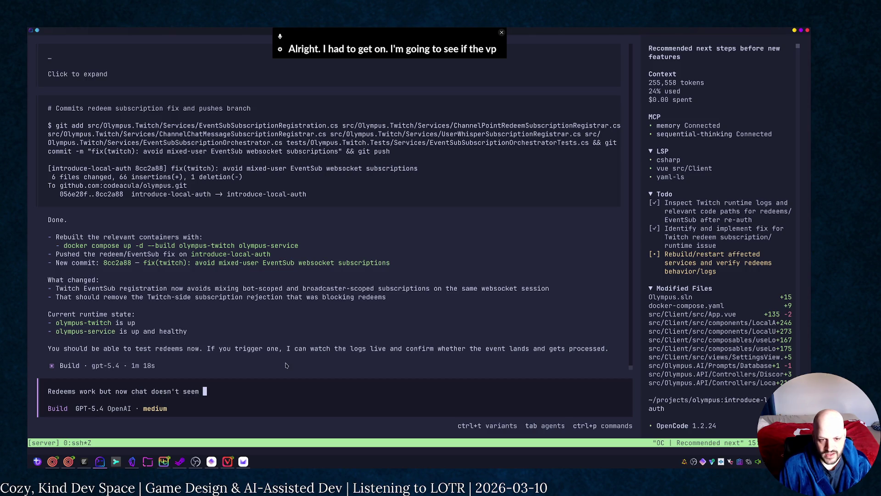
pyautogui.write('to')
# Step: Tell the agent redeems now work but chat doesn't, then switch to Olympus Control Center
pyautogui.press('Return')
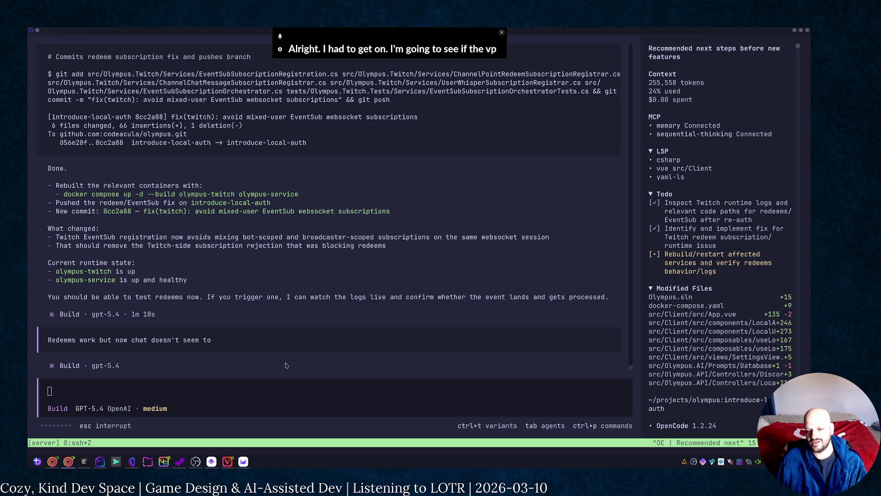
pyautogui.hotkey('alt', 'Tab')
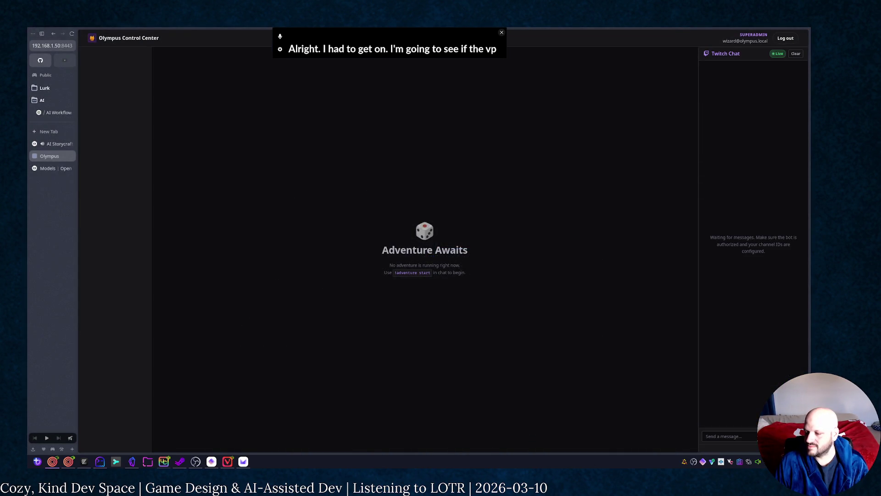
pyautogui.write('Test')
# Step: Send the Test message to Twitch chat and briefly check the DevTools Network panel
pyautogui.press('Return')
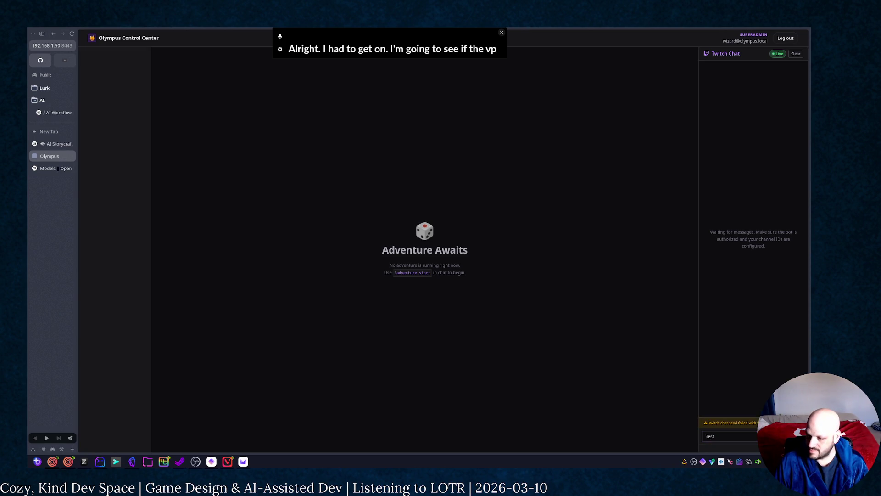
pyautogui.press('F12')
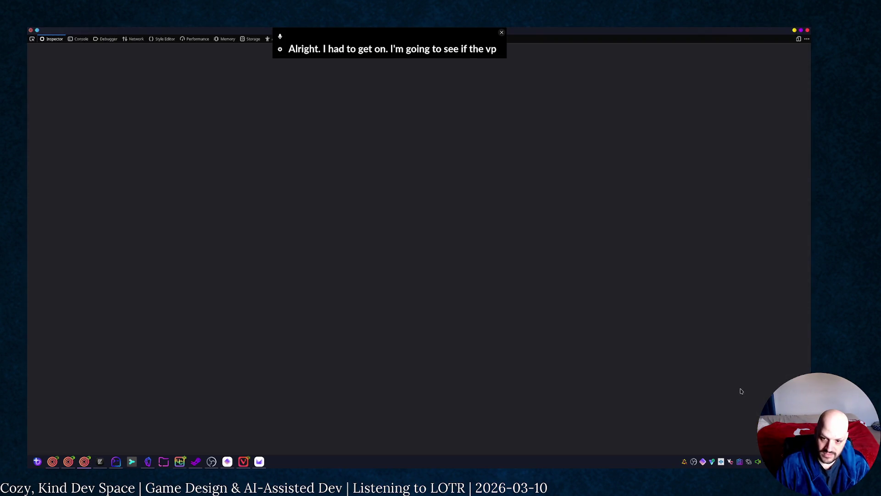
pyautogui.click(195, 39)
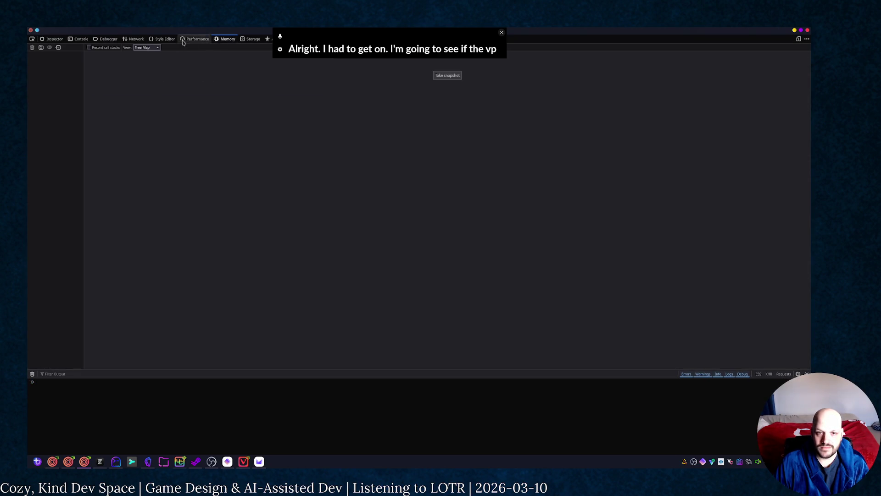
pyautogui.click(135, 38)
pyautogui.press('F12')
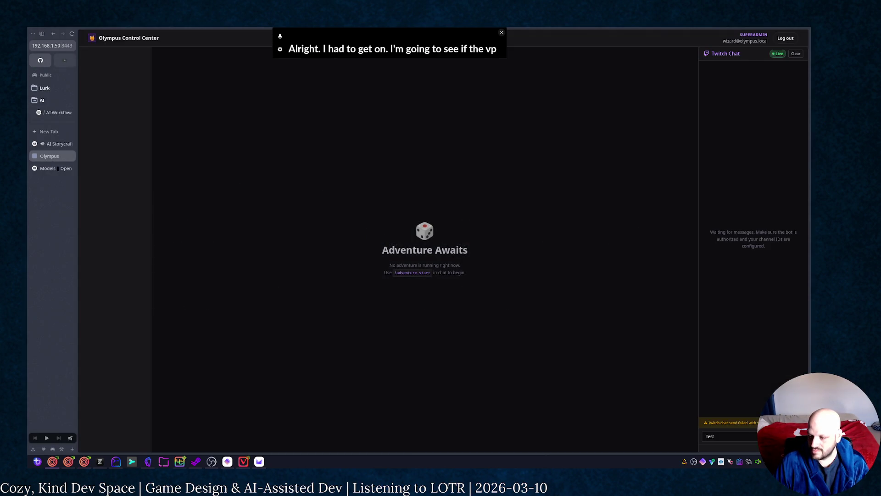
# Step: Cycle between Olympus, the OpenCode terminal and the separate developer tools window
pyautogui.hotkey('alt', 'Tab')
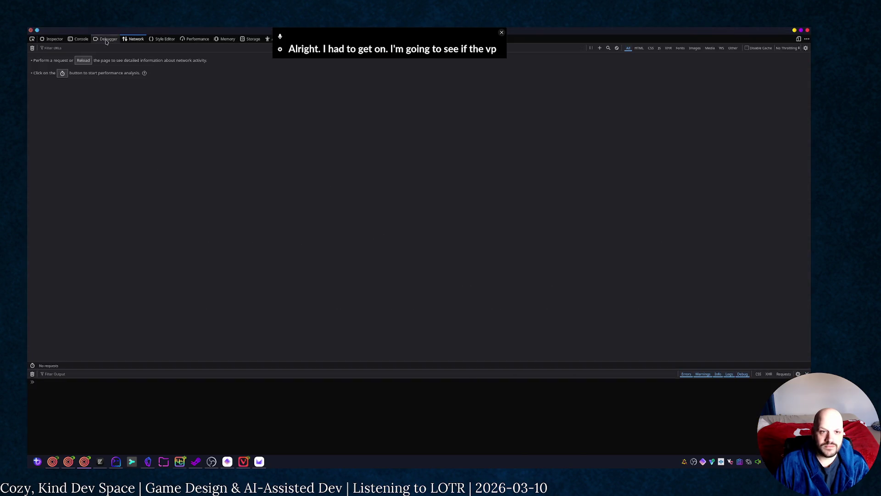
pyautogui.hotkey('alt', 'Tab')
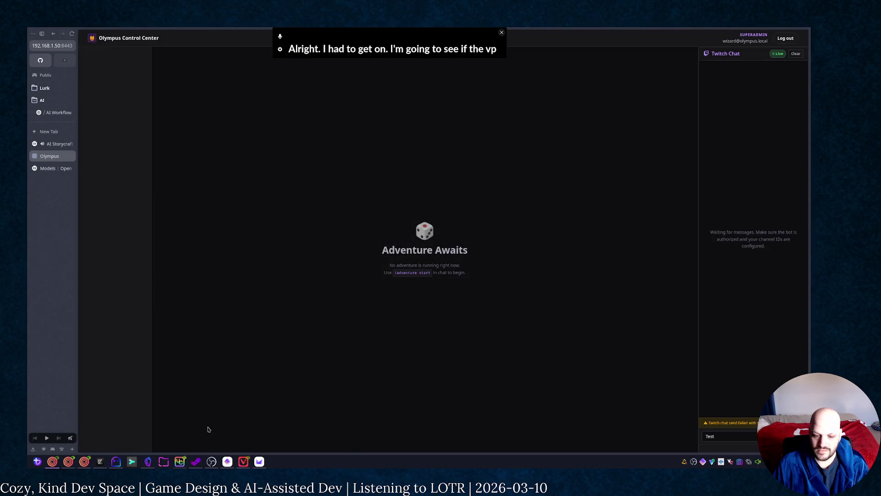
pyautogui.click(102, 462)
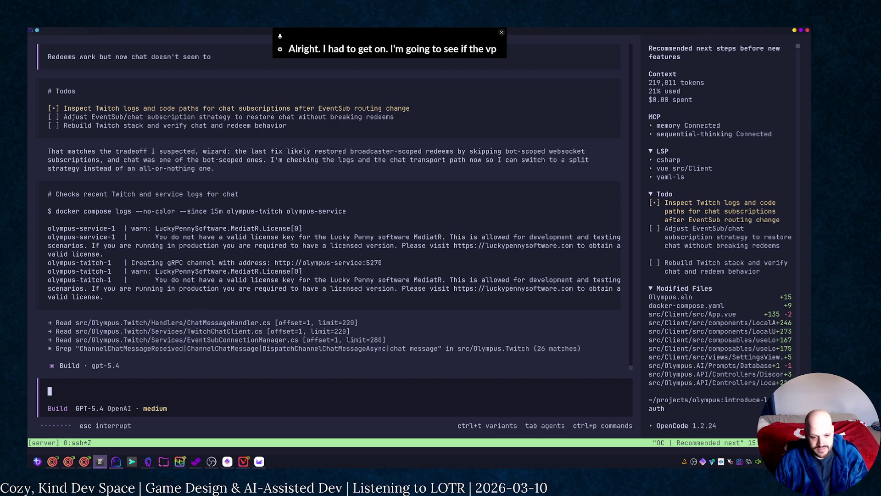
pyautogui.click(84, 461)
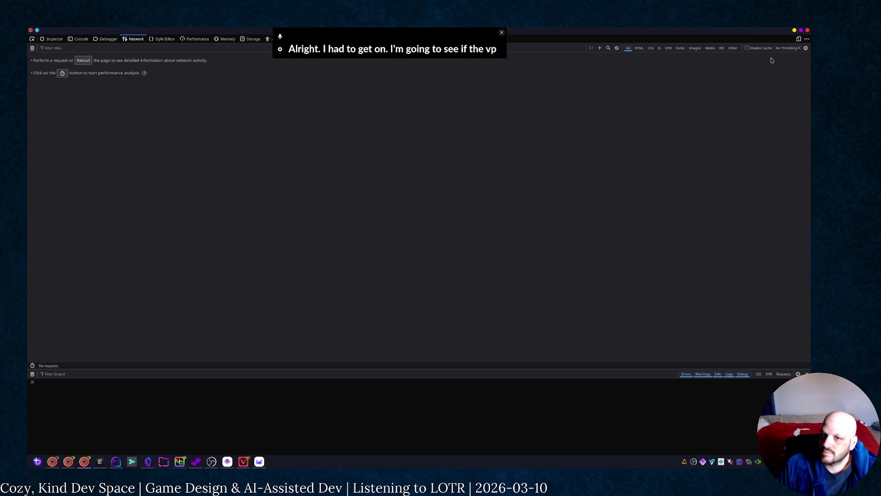
# Step: Close the developer tools window and switch to the Zed project
pyautogui.click(807, 32)
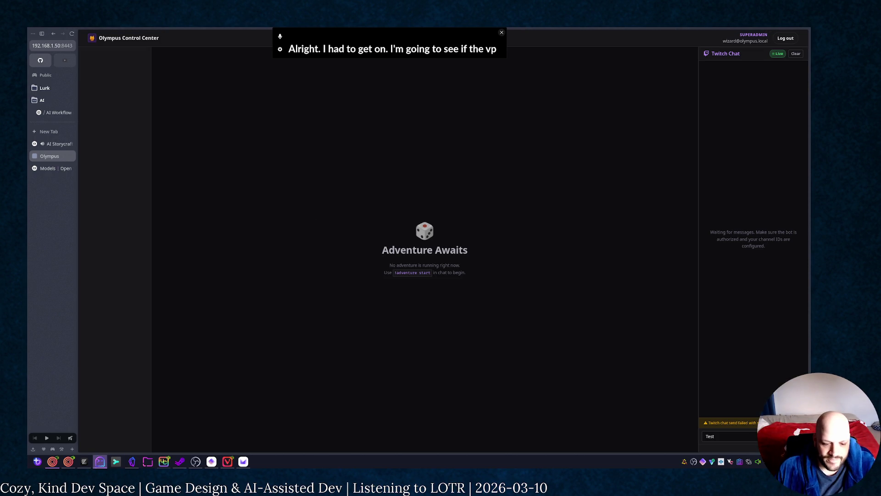
pyautogui.click(100, 462)
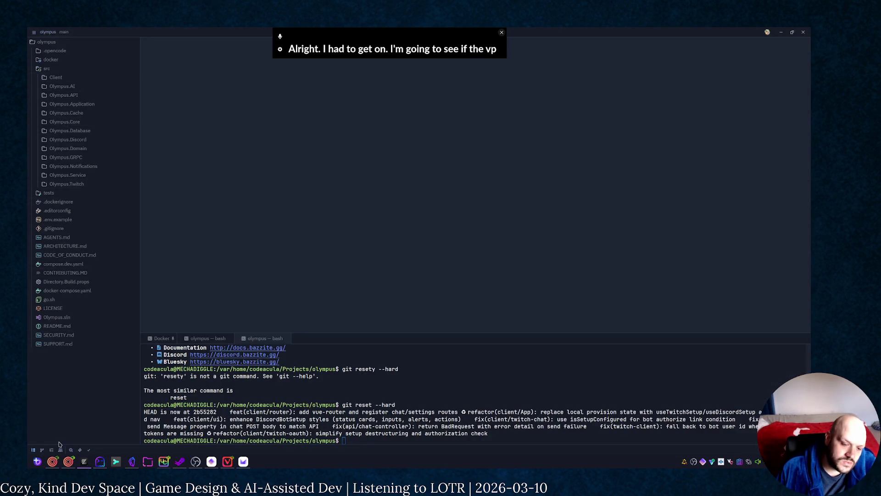
# Step: In Zed's git panel, delete the origin/refactor-into-rust branch from the branch list
pyautogui.click(42, 450)
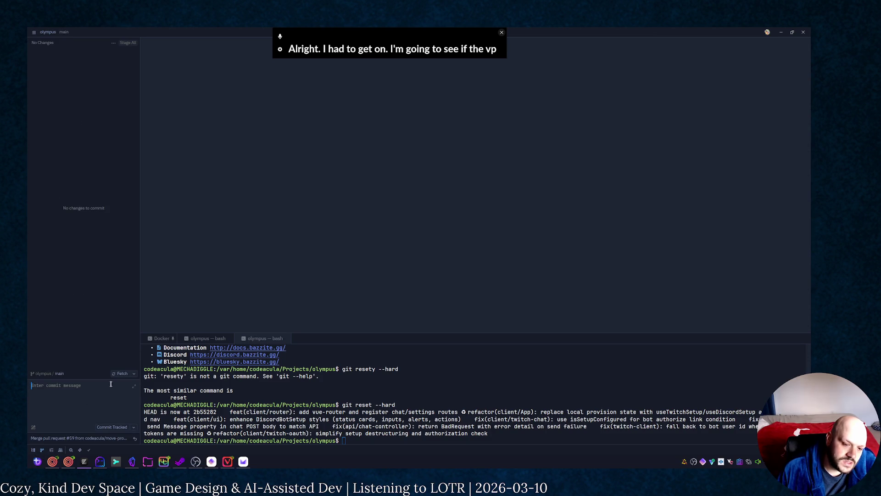
pyautogui.click(133, 374)
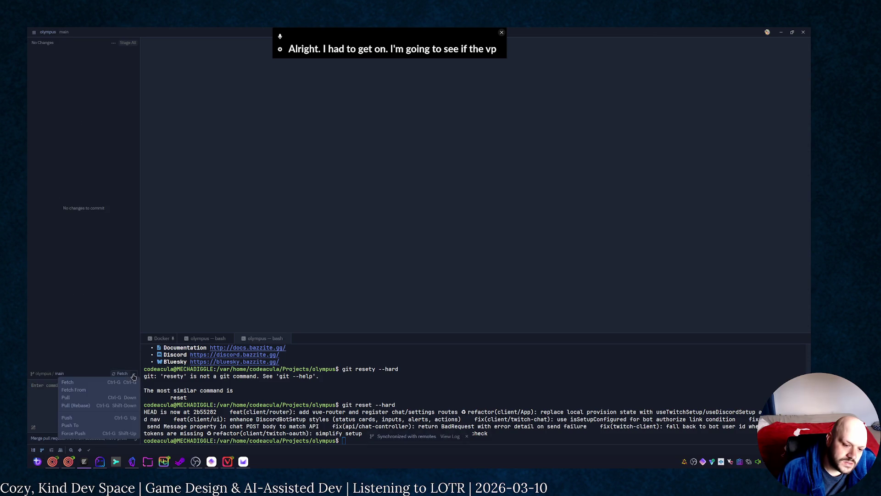
pyautogui.click(133, 375)
pyautogui.click(56, 373)
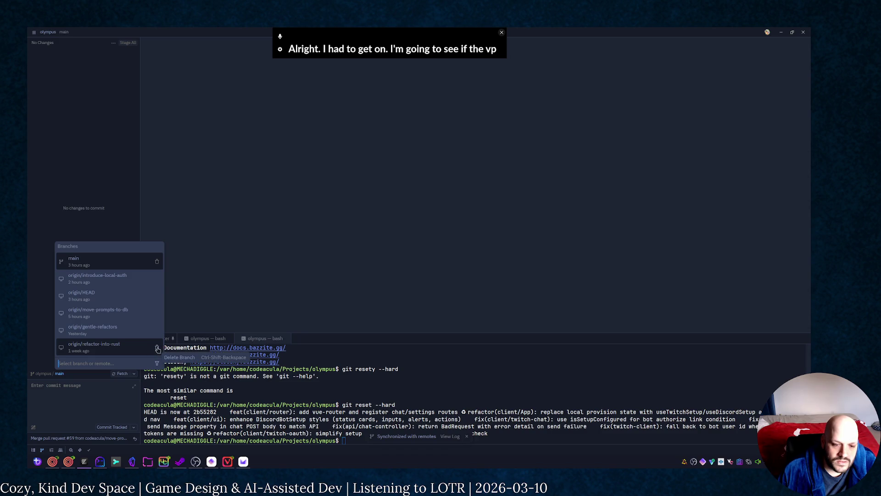
pyautogui.click(158, 350)
pyautogui.click(256, 283)
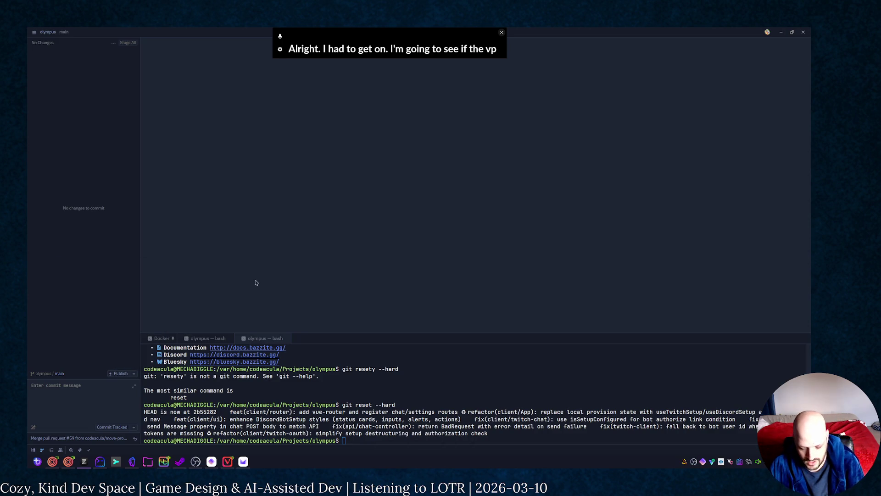
# Step: Run 'git: fetch' from the command palette; the olympus repo is already up to date
pyautogui.hotkey('ctrl', 'shift', 'p')
pyautogui.write('prune')
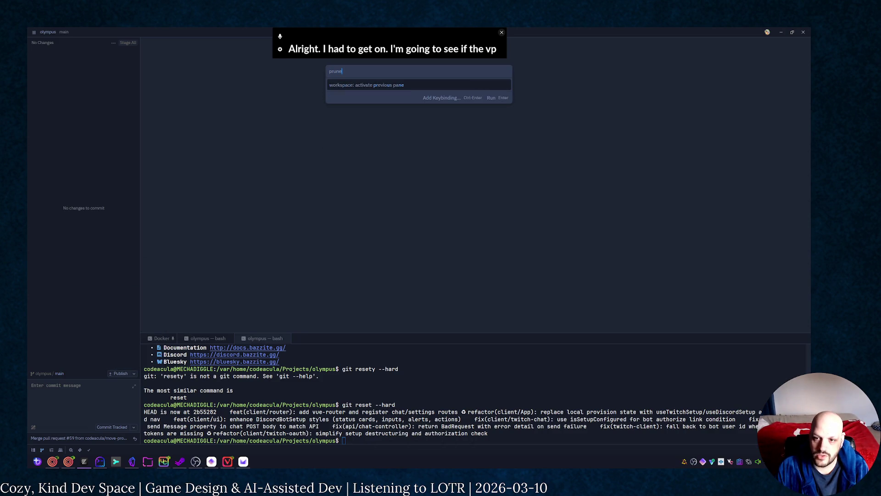
pyautogui.press('BackSpace')
pyautogui.press('BackSpace')
pyautogui.press('BackSpace')
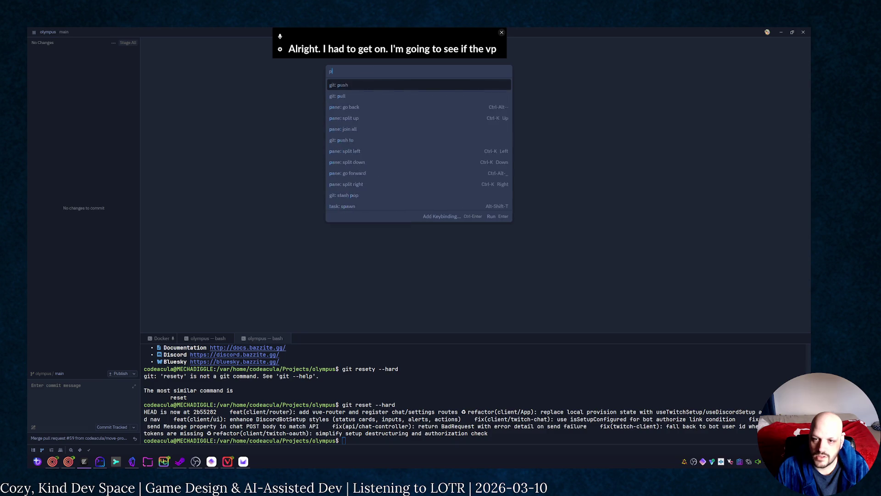
pyautogui.write('git')
pyautogui.press('Down')
pyautogui.press('Down')
pyautogui.press('Down')
pyautogui.press('Down')
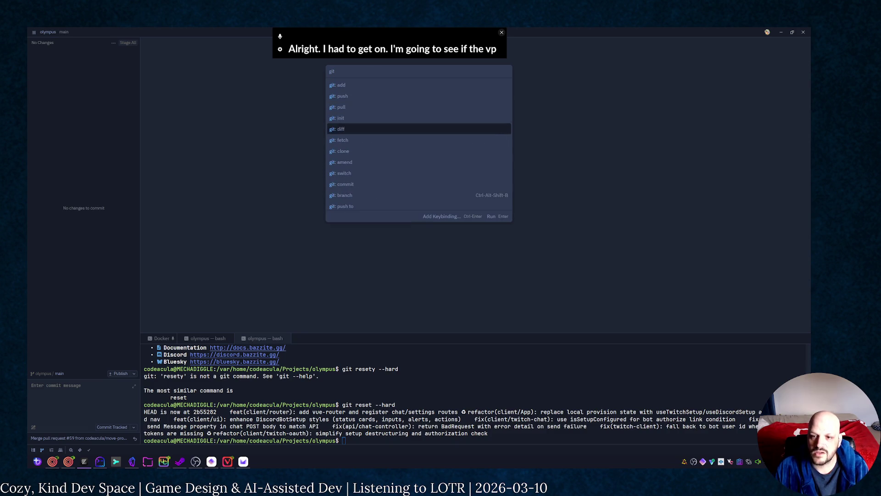
pyautogui.press('Down')
pyautogui.press('Down')
pyautogui.press('Down')
pyautogui.press('Down')
pyautogui.press('Down')
pyautogui.press('Down')
pyautogui.press('Down')
pyautogui.press('Down')
pyautogui.press('Down')
pyautogui.press('Down')
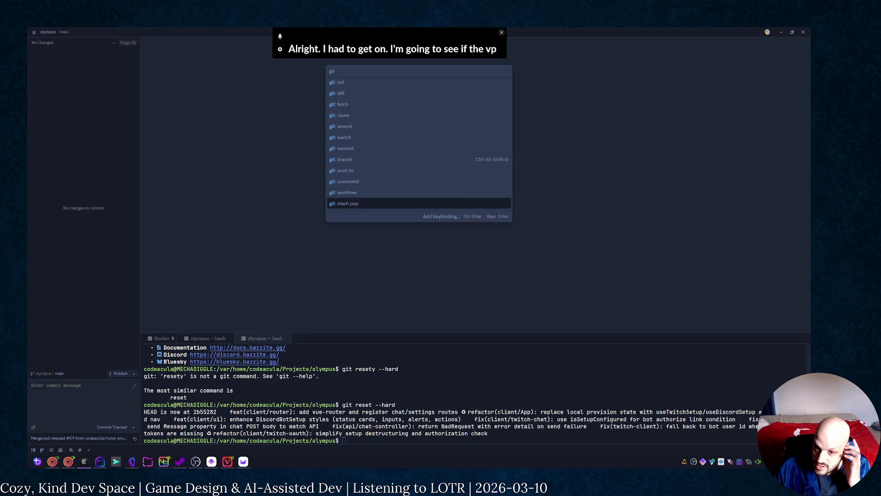
pyautogui.press('Down')
pyautogui.press('Down')
pyautogui.press('Down')
pyautogui.press('Down')
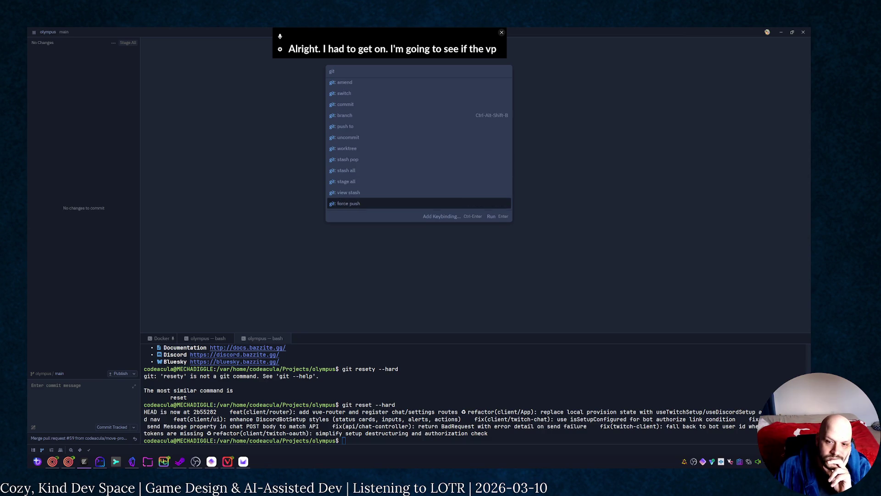
pyautogui.press('Down')
pyautogui.press('Down')
pyautogui.press('Down')
pyautogui.press('Down')
pyautogui.press('Down')
pyautogui.press('Down')
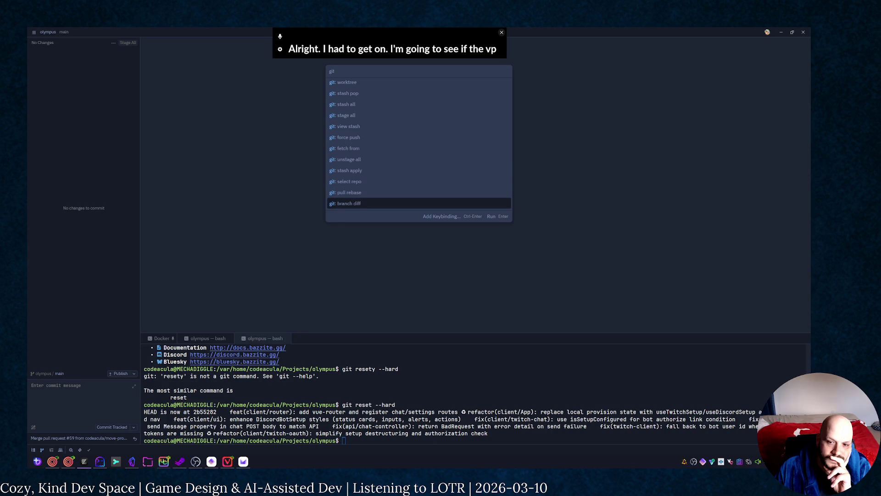
pyautogui.press('Down')
pyautogui.press('Down')
pyautogui.press('Down')
pyautogui.press('Down')
pyautogui.press('Down')
pyautogui.press('Down')
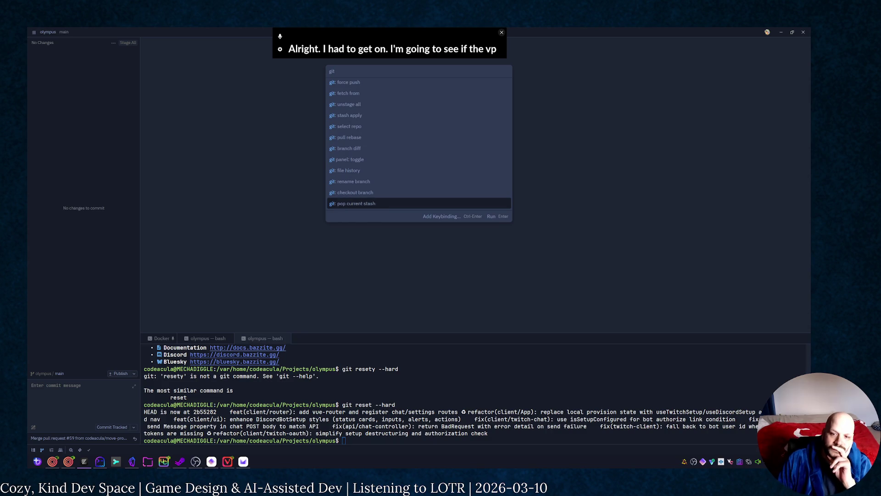
pyautogui.press('Down')
pyautogui.press('Down')
pyautogui.press('Down')
pyautogui.press('Up')
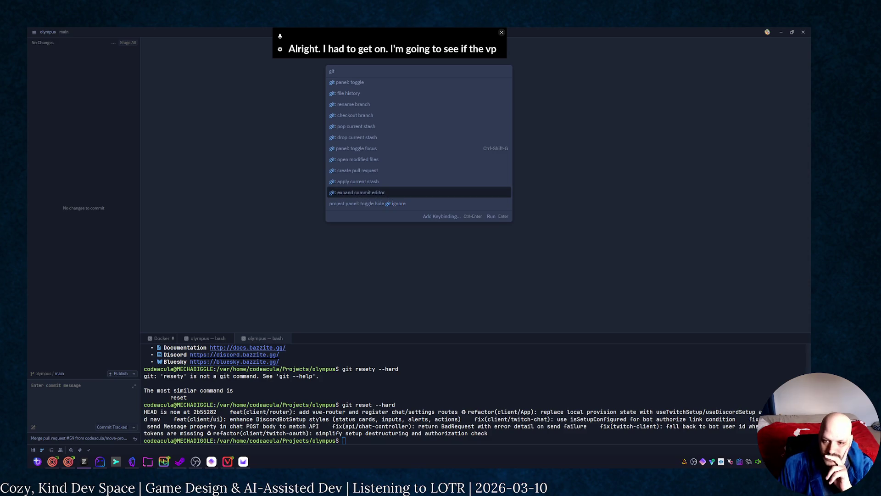
pyautogui.press('Up')
pyautogui.press('Up')
pyautogui.press('Up')
pyautogui.press('Up')
pyautogui.press('Up')
pyautogui.press('Up')
pyautogui.press('Up')
pyautogui.press('Up')
pyautogui.press('Up')
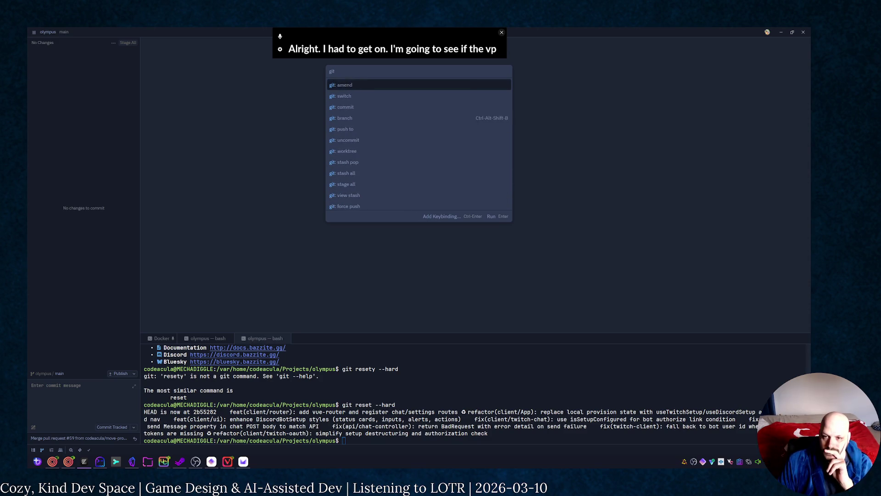
pyautogui.press('Up')
pyautogui.press('Down')
pyautogui.press('Return')
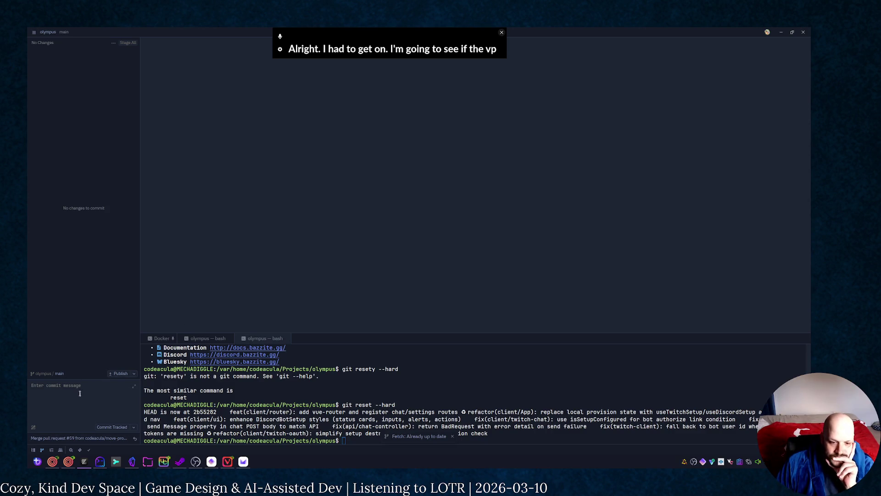
# Step: Glance at the branch picker, then switch to the terminal and unzoom the tmux pane
pyautogui.click(61, 375)
pyautogui.click(60, 374)
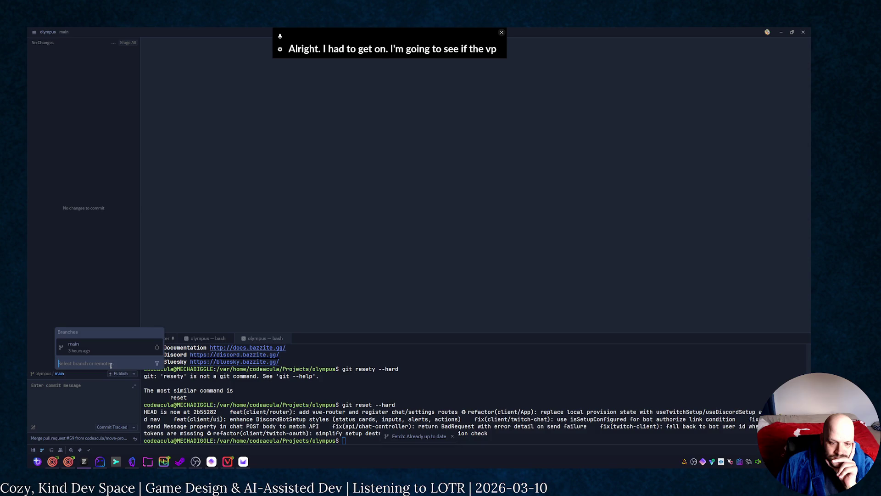
pyautogui.press('Escape')
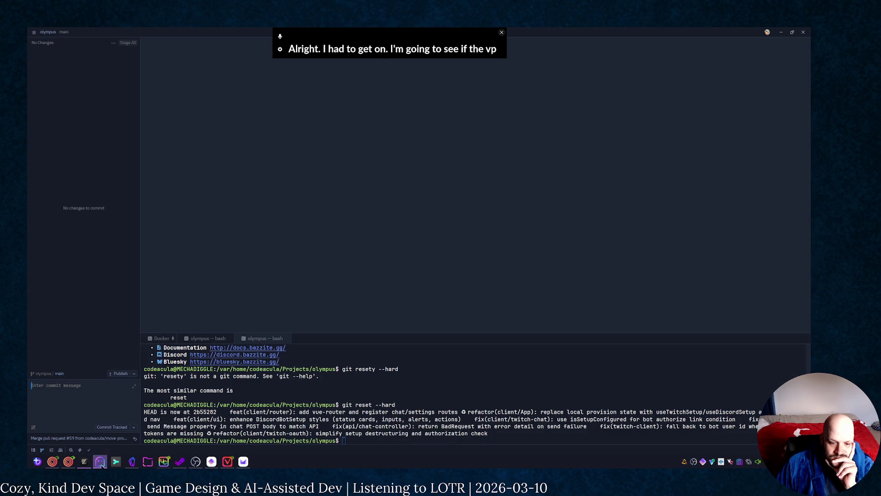
pyautogui.click(100, 461)
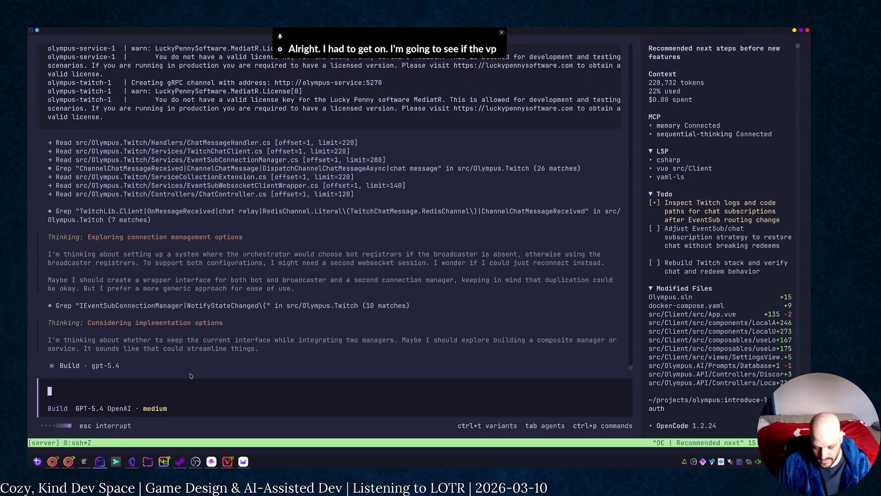
pyautogui.hotkey('ctrl', 'b')
pyautogui.press('z')
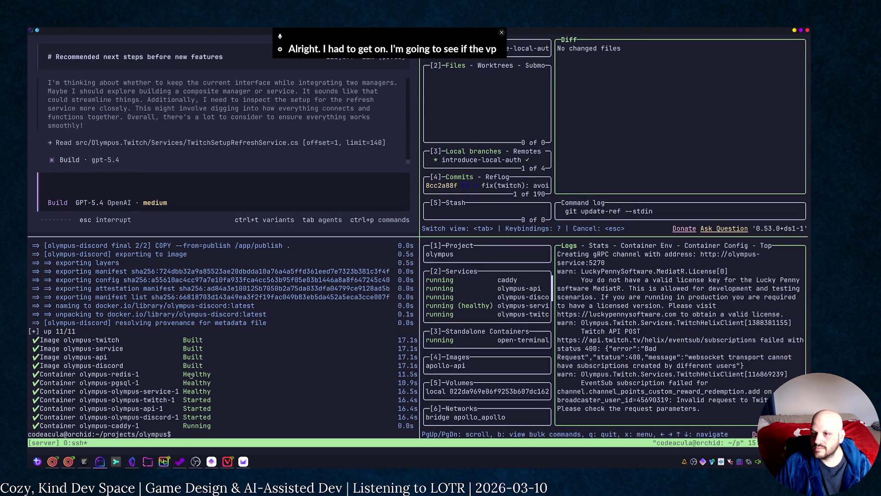
# Step: Zoom the lazygit pane and push then pull the current branch
pyautogui.hotkey('ctrl', 'b')
pyautogui.press('z')
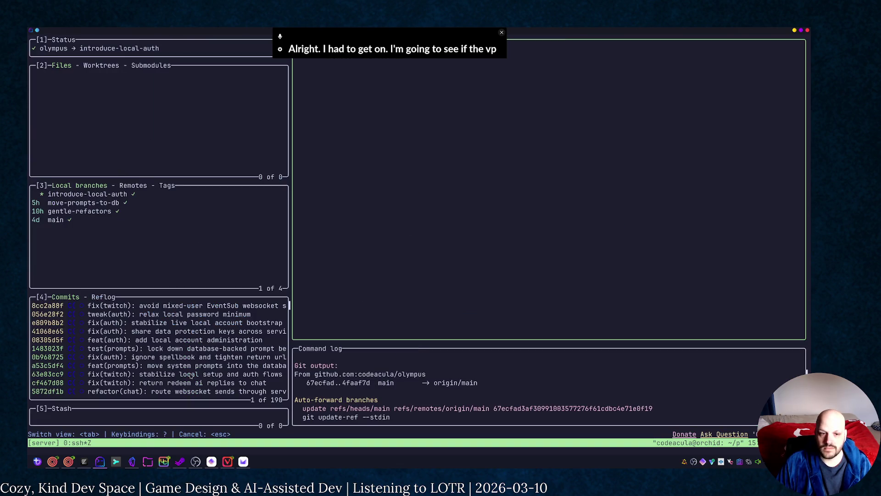
pyautogui.hotkey('shift', 'p')
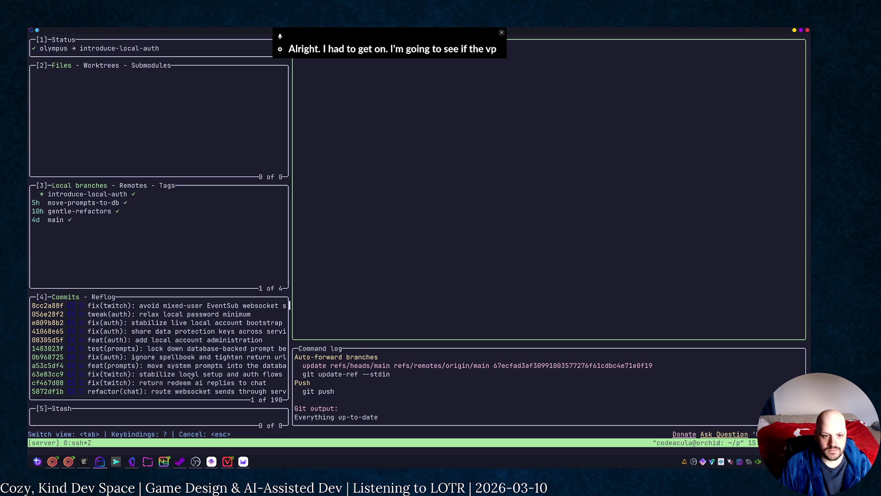
pyautogui.press('p')
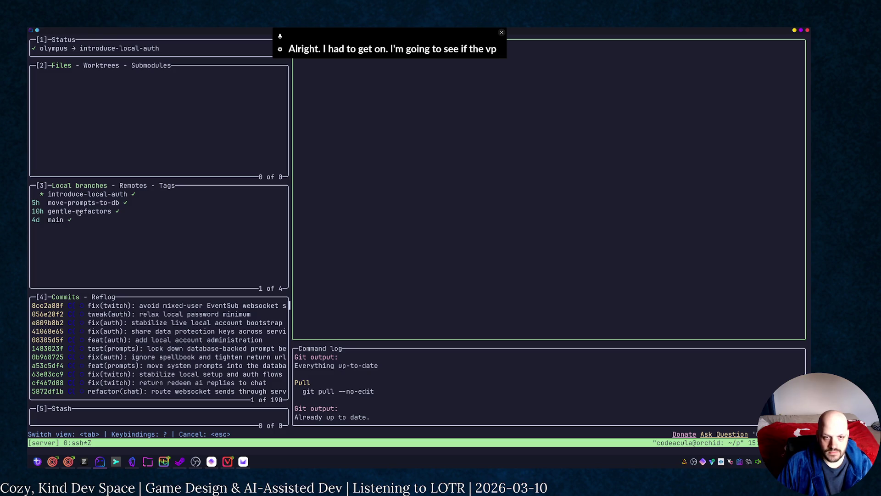
# Step: Delete the local move-prompts-to-db and gentle-refactors branches
pyautogui.press('2')
pyautogui.press('3')
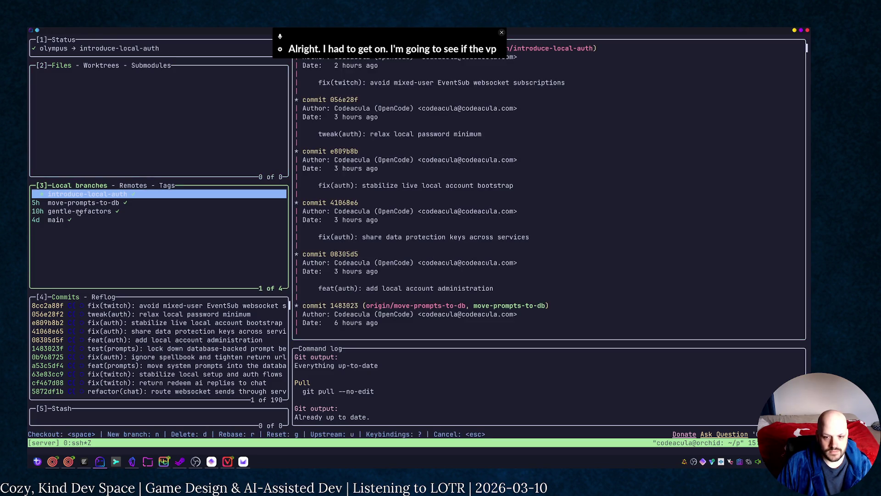
pyautogui.press('Down')
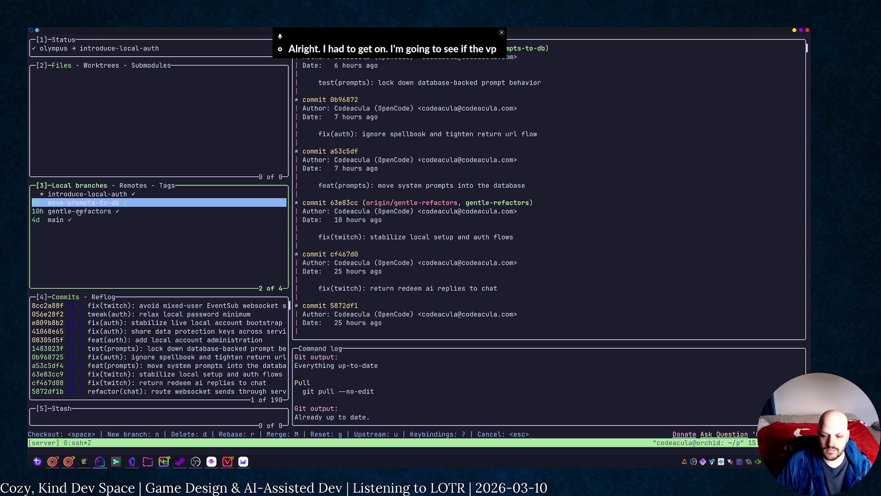
pyautogui.press('d')
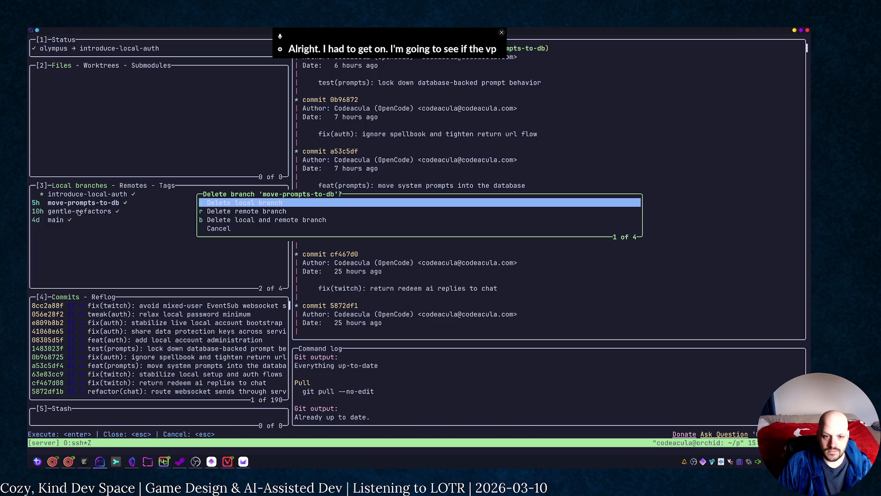
pyautogui.press('Return')
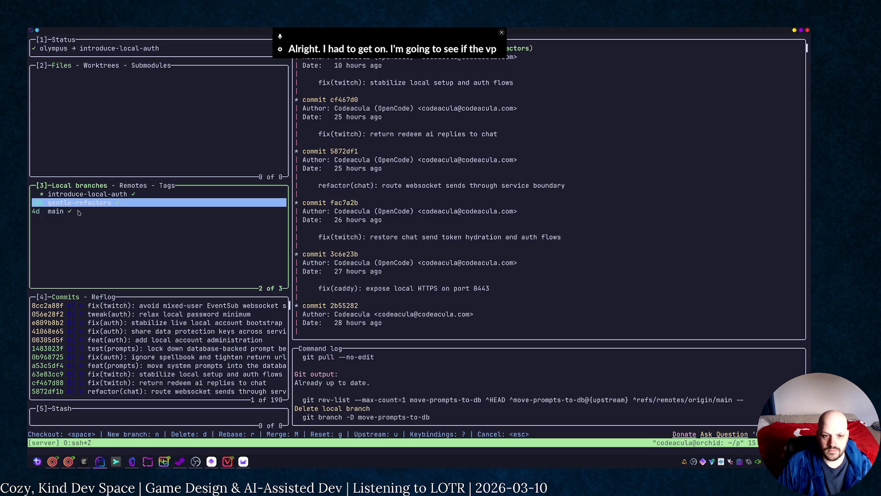
pyautogui.press('d')
pyautogui.press('Return')
# Step: List origin's remote branches and bring up the keybindings help
pyautogui.press('4')
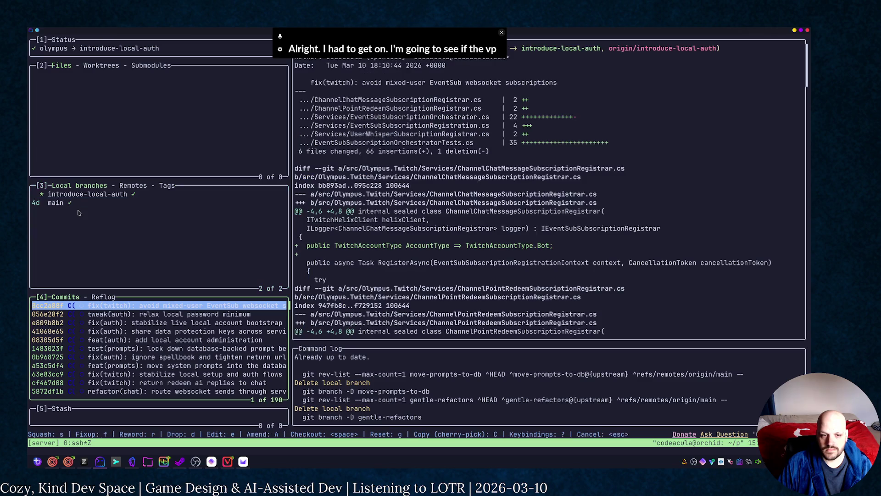
pyautogui.press('3')
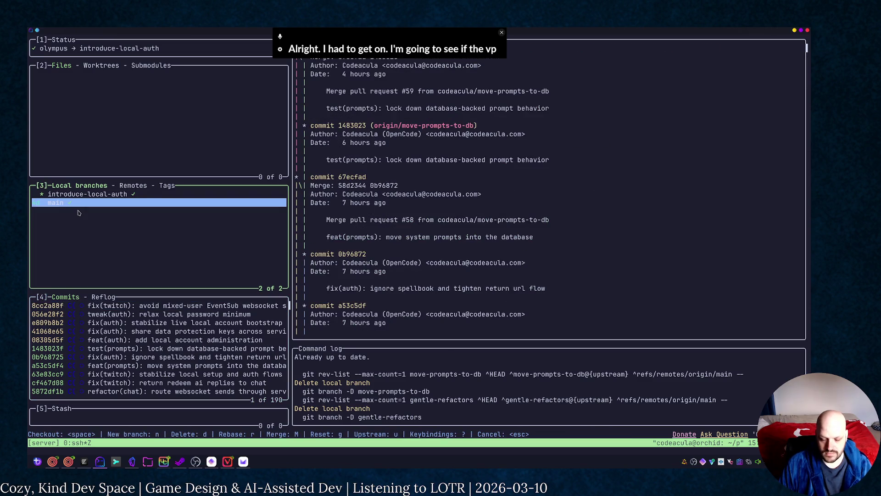
pyautogui.press(']')
pyautogui.press('Return')
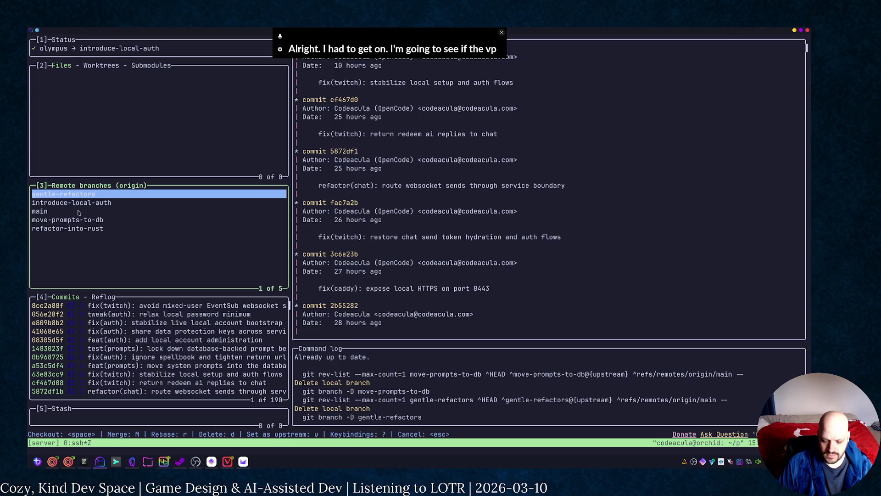
pyautogui.press('?')
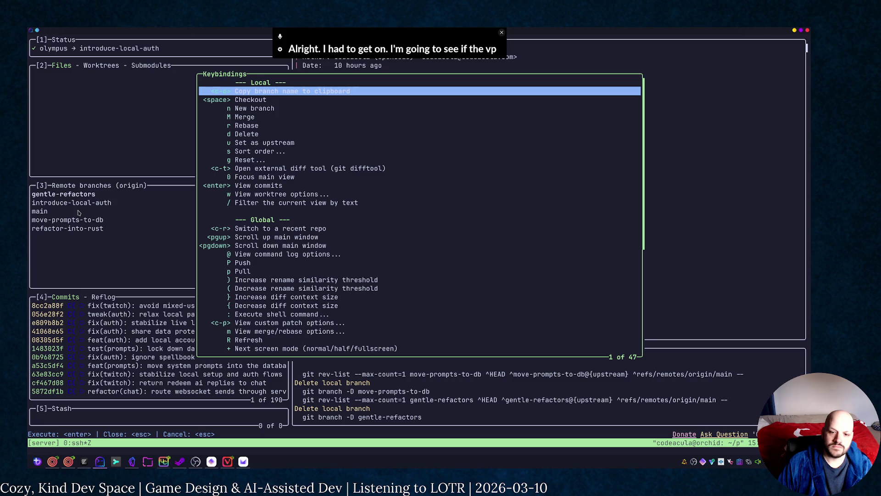
# Step: Pull the branch and scroll through lazygit's keybindings help before closing it
pyautogui.press('Escape')
pyautogui.press('p')
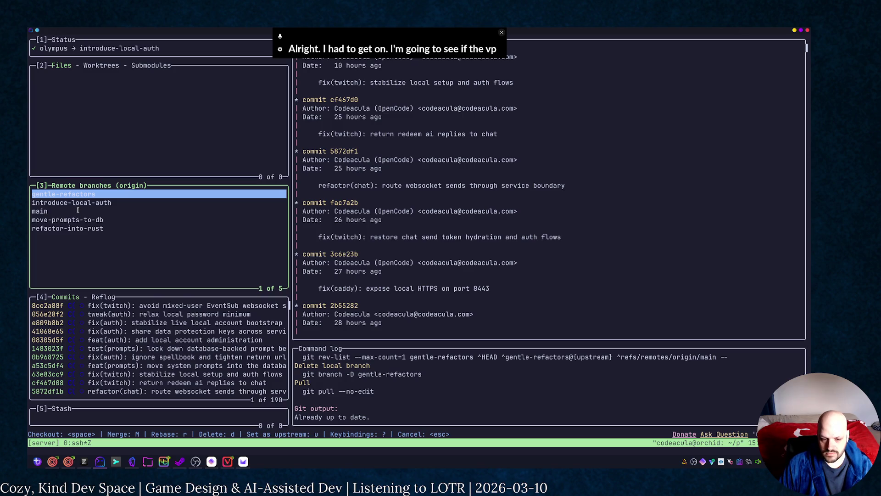
pyautogui.press('?')
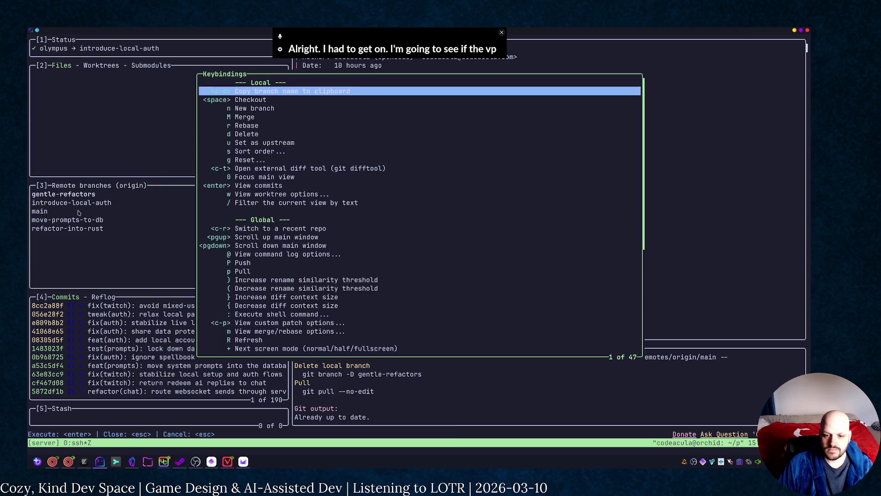
pyautogui.press('Down')
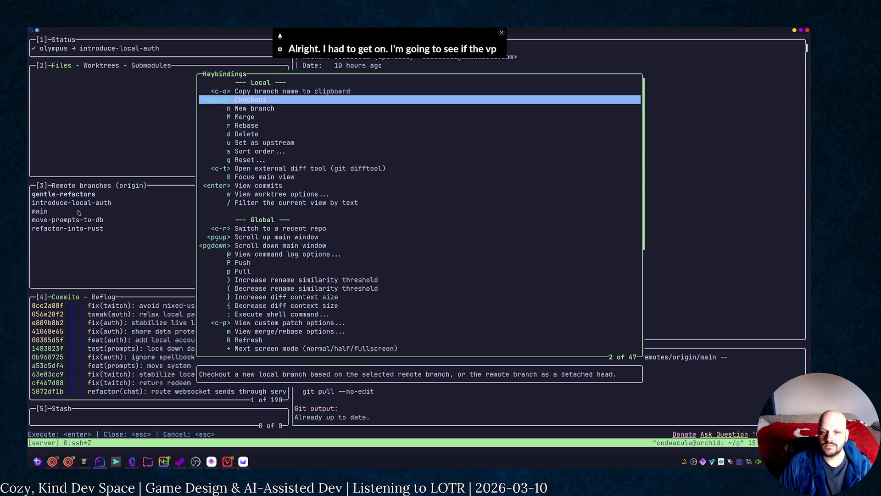
pyautogui.press('Down')
pyautogui.press('Down')
pyautogui.press('Down')
pyautogui.press('Down')
pyautogui.press('Down')
pyautogui.press('Down')
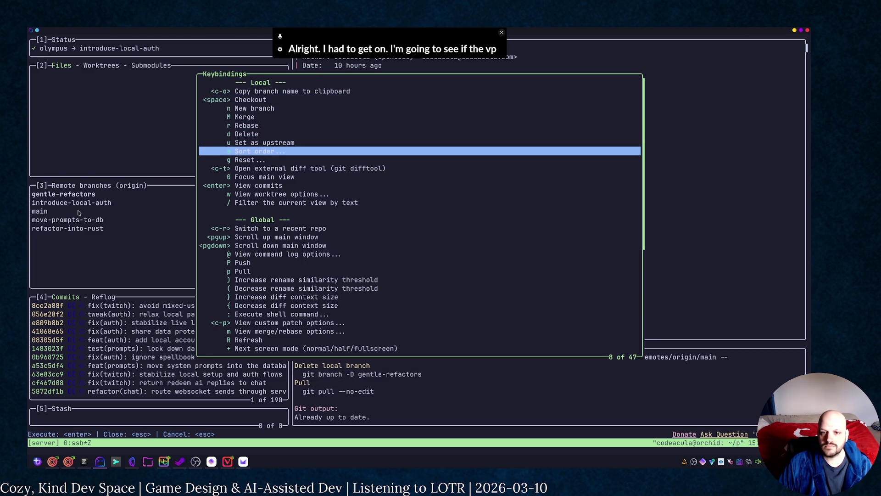
pyautogui.press('Down')
pyautogui.press('Down')
pyautogui.press('Down')
pyautogui.press('Down')
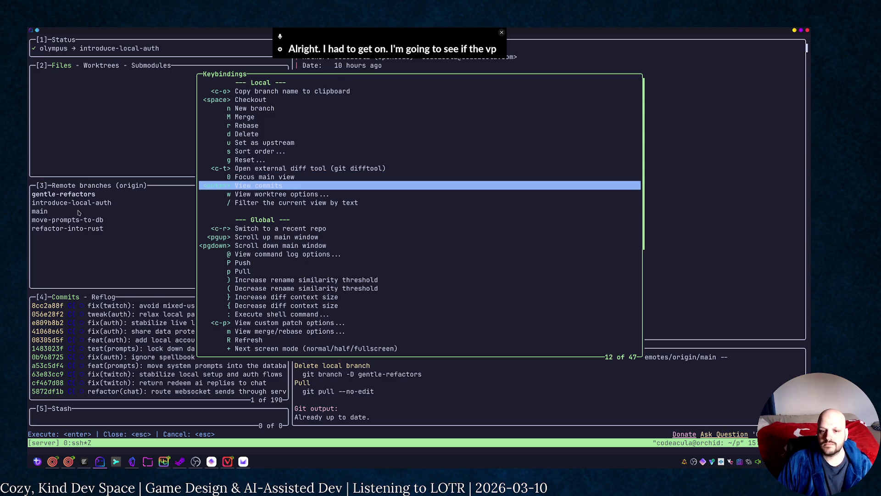
pyautogui.press('Down')
pyautogui.press('Down')
pyautogui.press('Down')
pyautogui.press('Down')
pyautogui.press('Down')
pyautogui.press('Down')
pyautogui.press('Down')
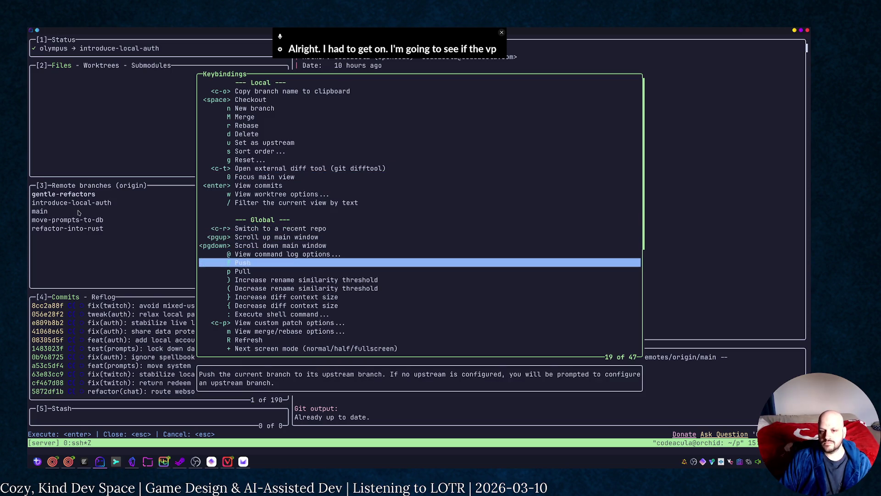
pyautogui.press('Down')
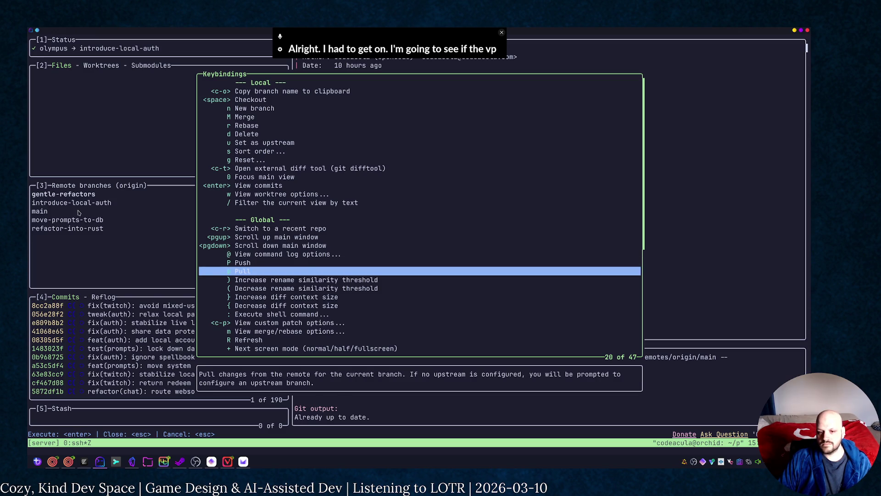
pyautogui.press('Down')
pyautogui.press('Down')
pyautogui.press('Down')
pyautogui.press('Down')
pyautogui.press('Down')
pyautogui.press('Down')
pyautogui.press('Down')
pyautogui.press('Down')
pyautogui.press('Down')
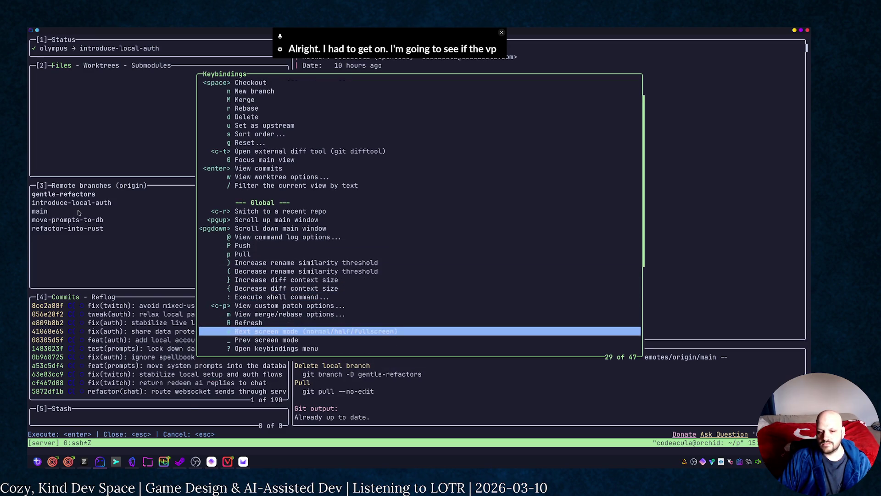
pyautogui.press('Down')
pyautogui.press('Down')
pyautogui.press('Down')
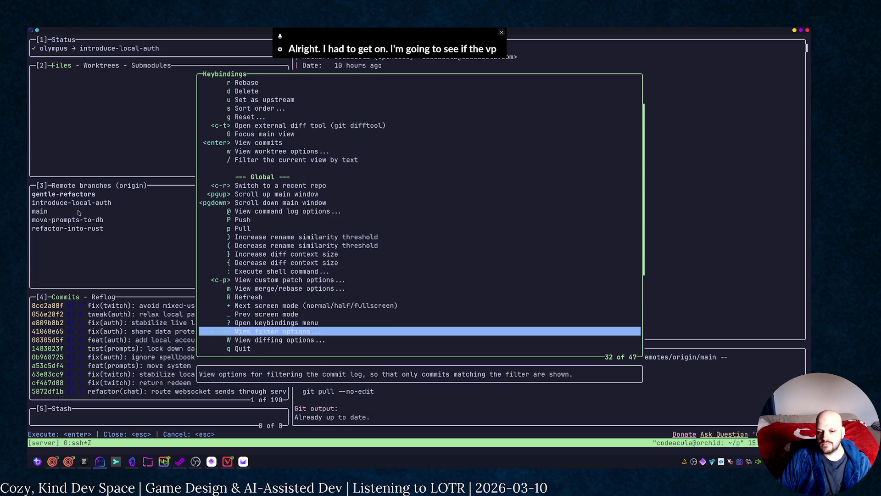
pyautogui.press('Down')
pyautogui.press('Down')
pyautogui.press('Down')
pyautogui.press('Down')
pyautogui.press('Down')
pyautogui.press('Down')
pyautogui.press('Down')
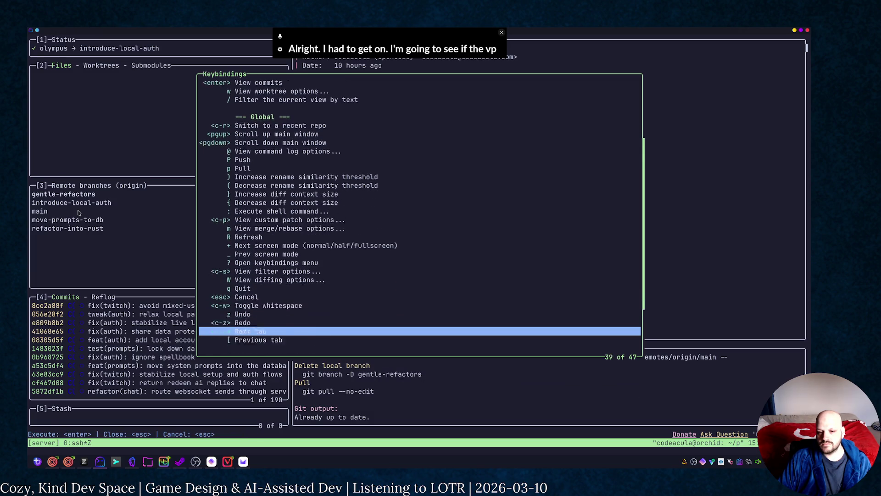
pyautogui.press('Down')
pyautogui.press('Down')
pyautogui.press('Down')
pyautogui.press('Down')
pyautogui.press('Down')
pyautogui.press('Down')
pyautogui.press('Down')
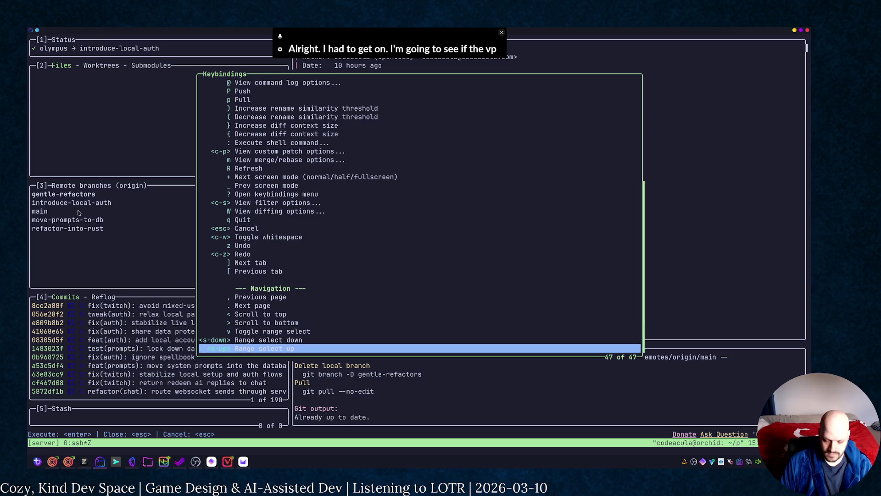
pyautogui.press('Escape')
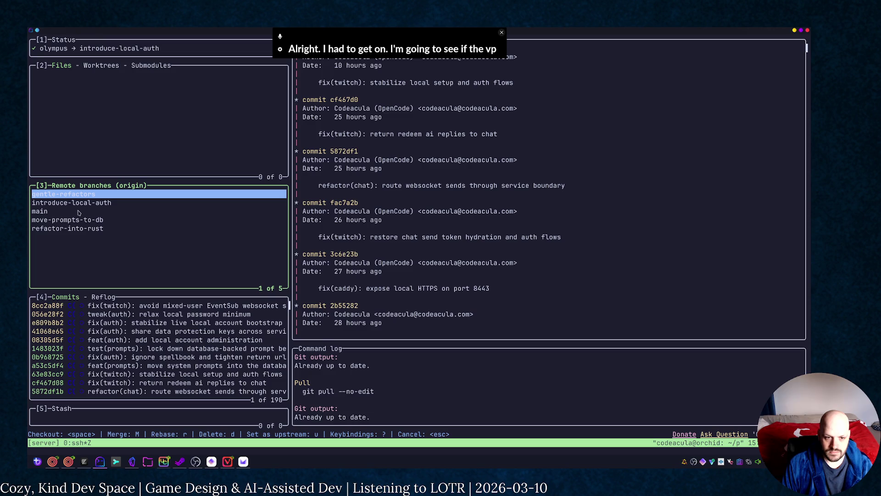
# Step: Look over the origin remote branches, then switch to the Zed window
pyautogui.press('Down')
pyautogui.press('Down')
pyautogui.press('Down')
pyautogui.press('Down')
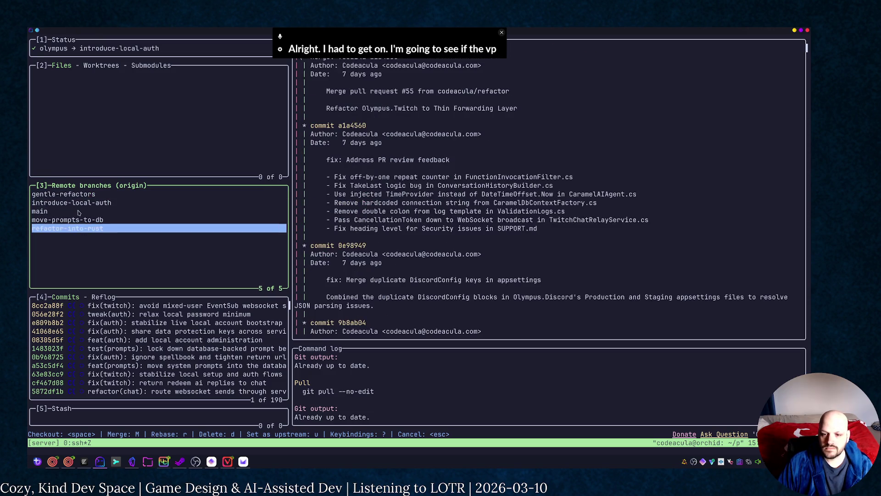
pyautogui.press('Up')
pyautogui.press('Up')
pyautogui.press('Up')
pyautogui.press('Up')
pyautogui.press('Escape')
pyautogui.hotkey('alt', 'Tab')
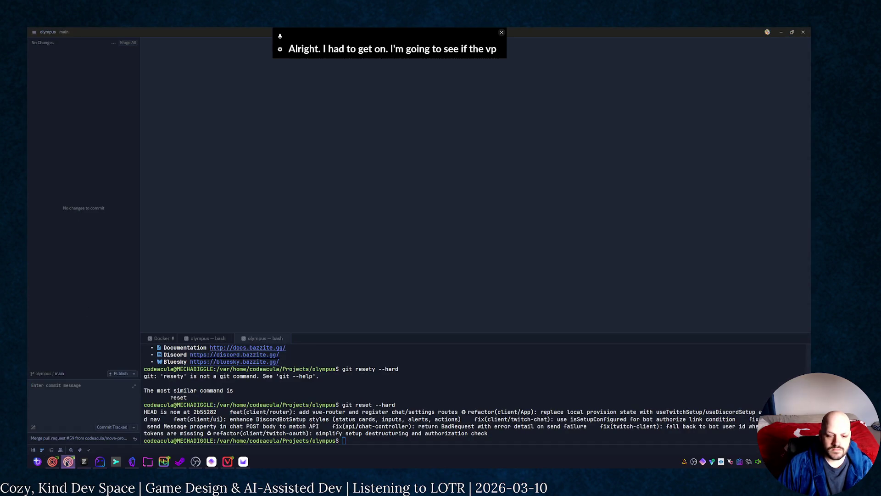
# Step: Review the olympus repo's branches, issues and pull requests on GitHub, then return to lazygit
pyautogui.click(69, 462)
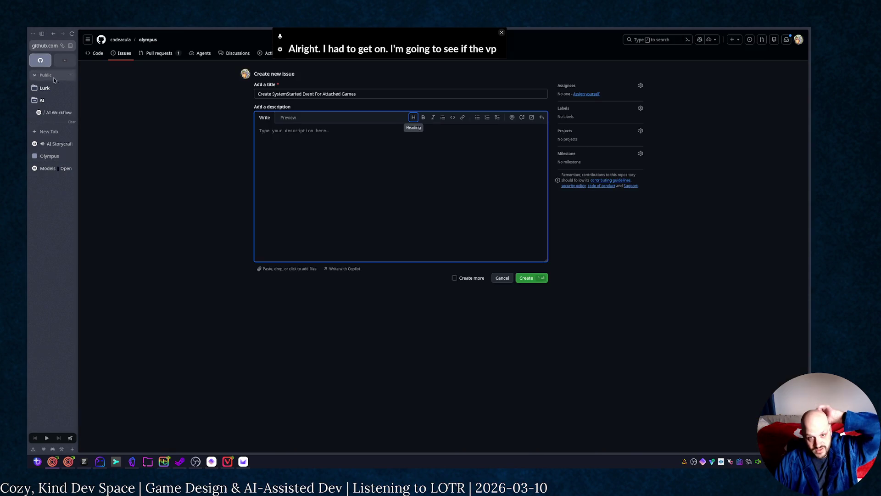
pyautogui.click(160, 55)
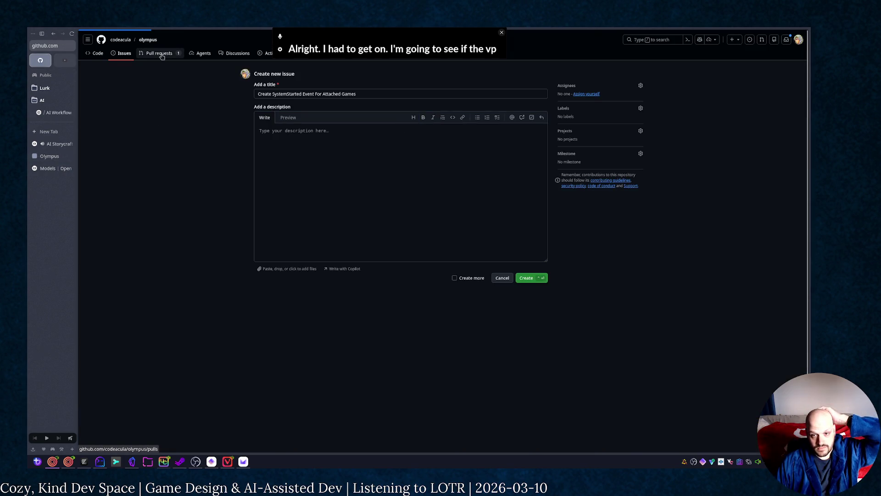
pyautogui.click(95, 54)
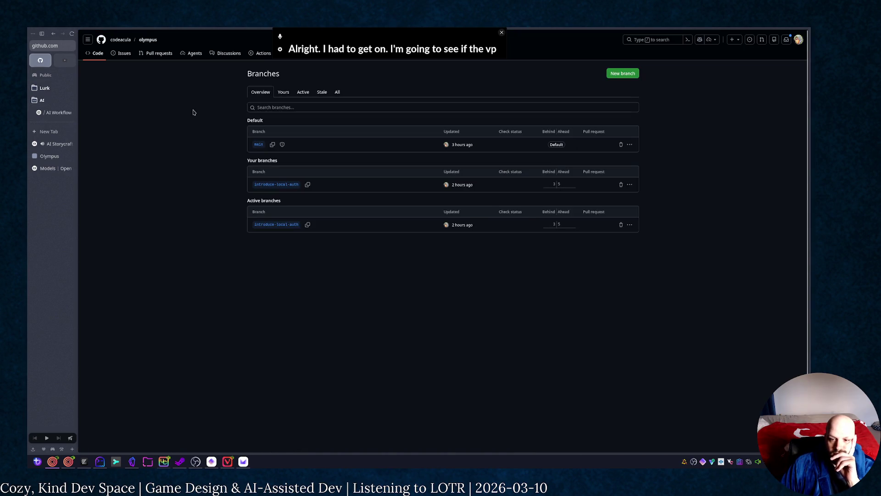
pyautogui.click(140, 56)
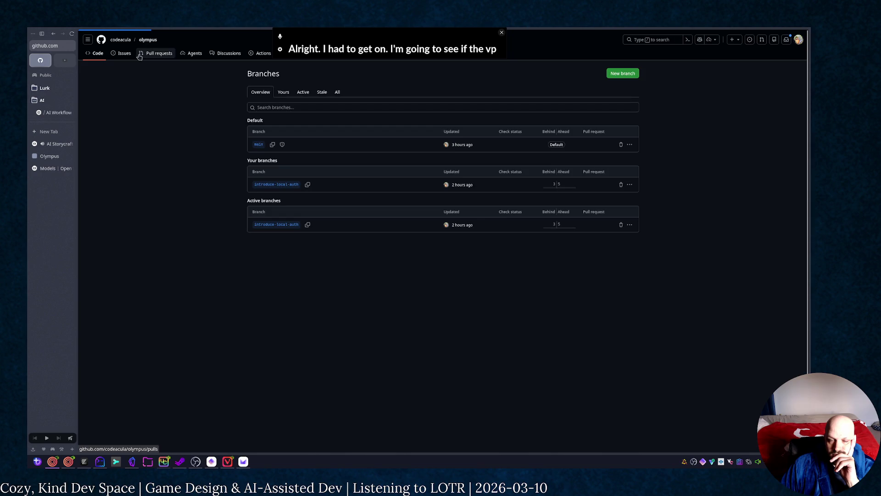
pyautogui.click(116, 55)
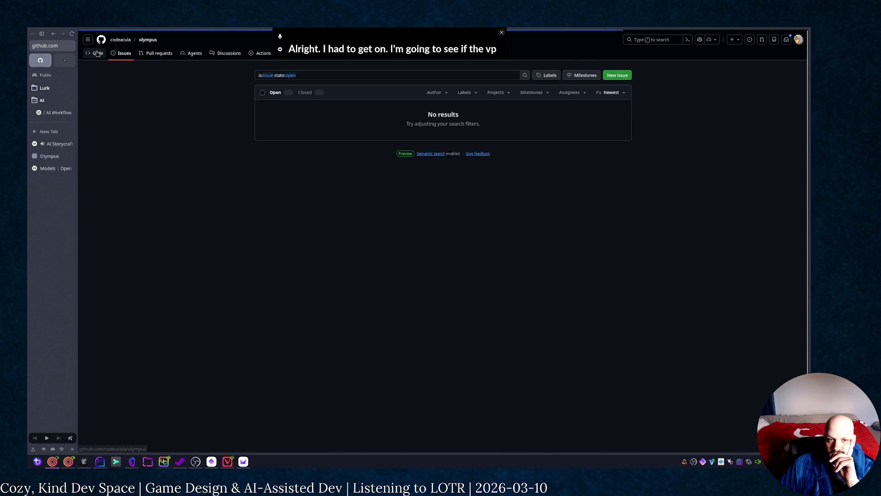
pyautogui.click(98, 54)
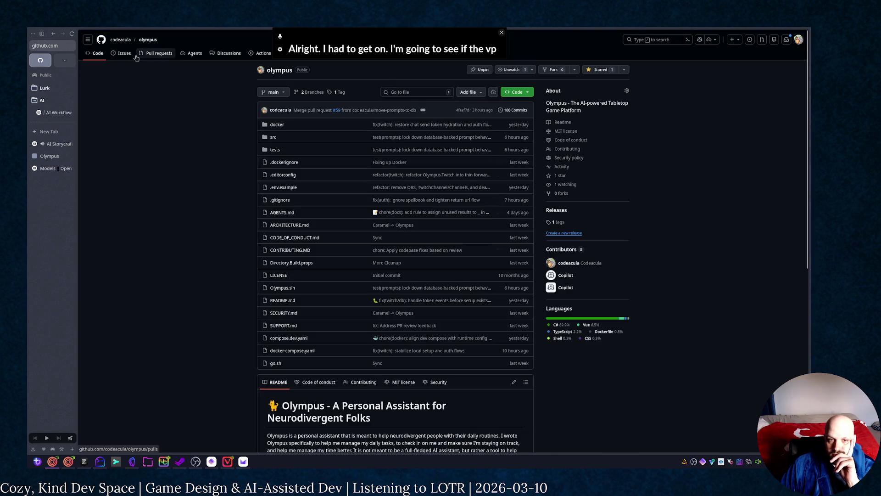
pyautogui.click(138, 55)
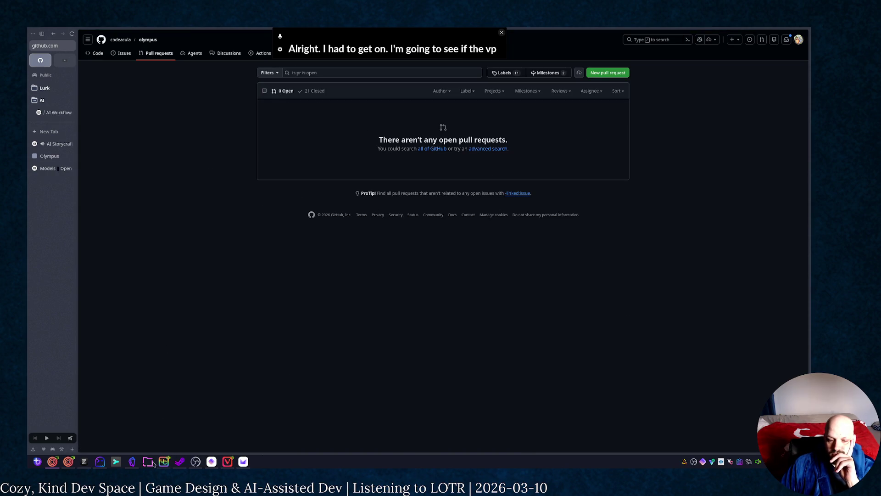
pyautogui.click(99, 461)
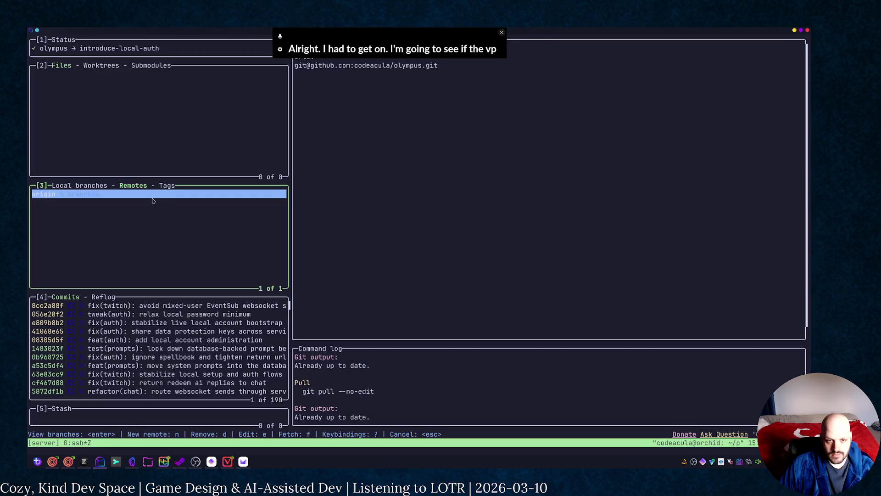
# Step: Push and pull introduce-local-auth, both up to date, then restore the multi-pane tmux layout
pyautogui.click(88, 50)
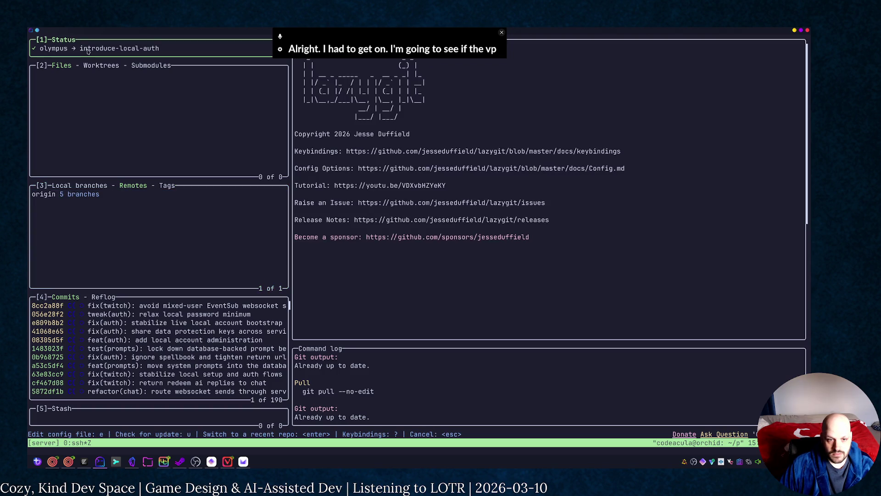
pyautogui.click(56, 184)
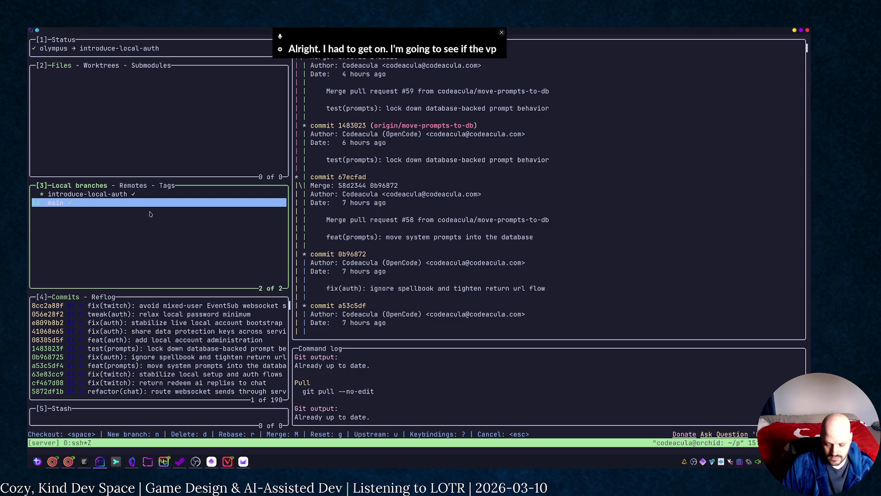
pyautogui.press('P')
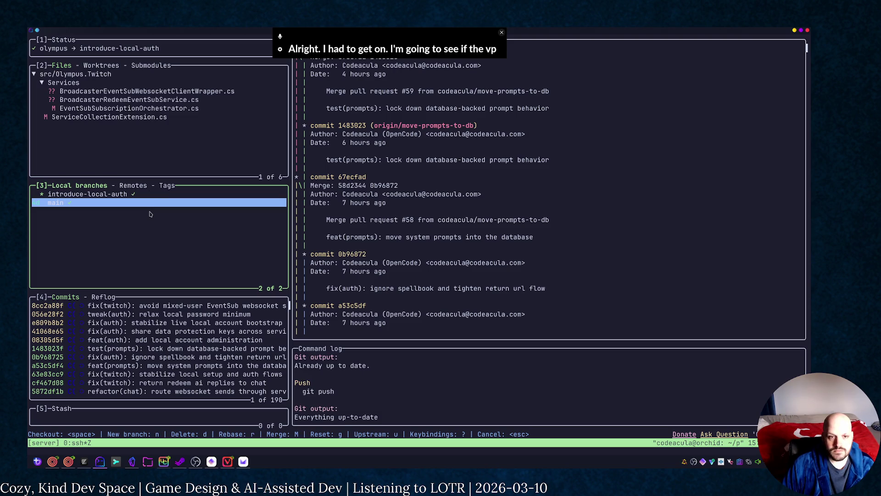
pyautogui.press('Up')
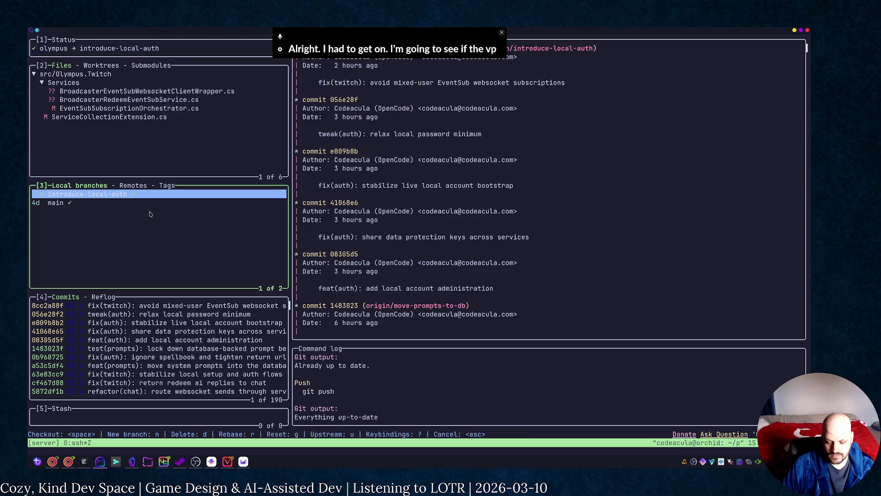
pyautogui.press('p')
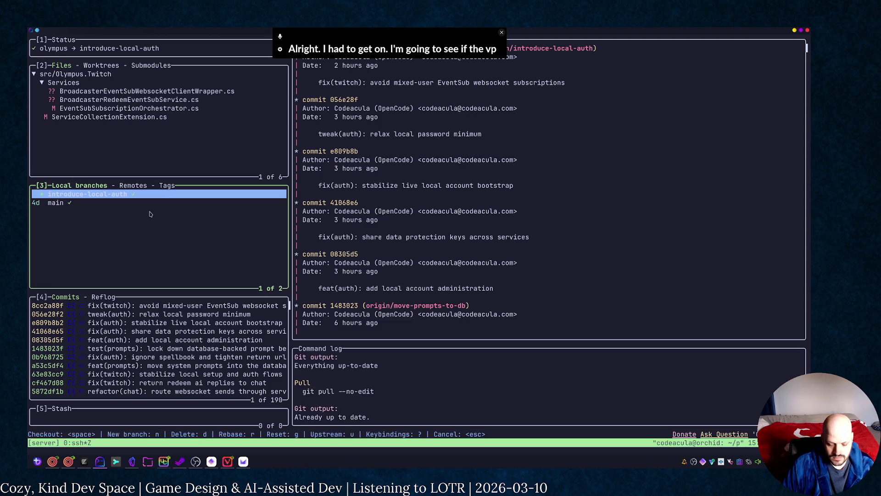
pyautogui.hotkey('ctrl', 'b')
pyautogui.press('z')
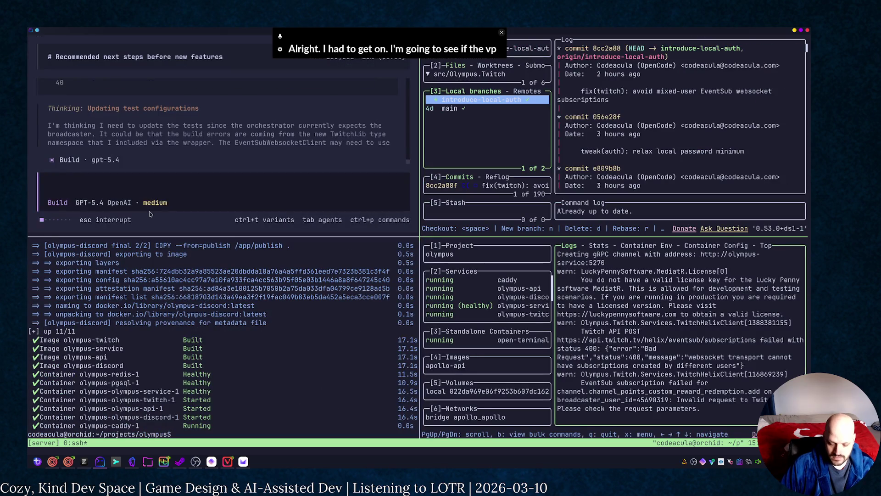
# Step: Zoom the OpenCode pane to review its diff, close a taskbar app, and switch to Obsidian
pyautogui.hotkey('ctrl', 'b')
pyautogui.press('z')
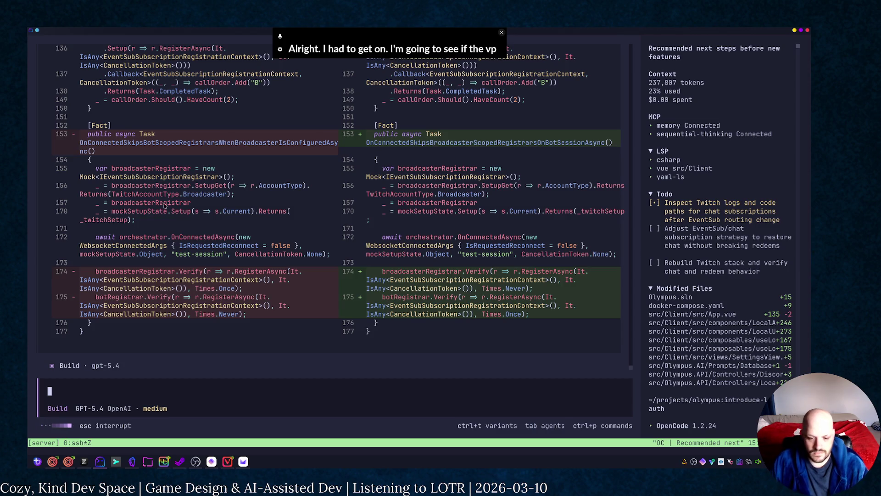
pyautogui.rightClick(243, 462)
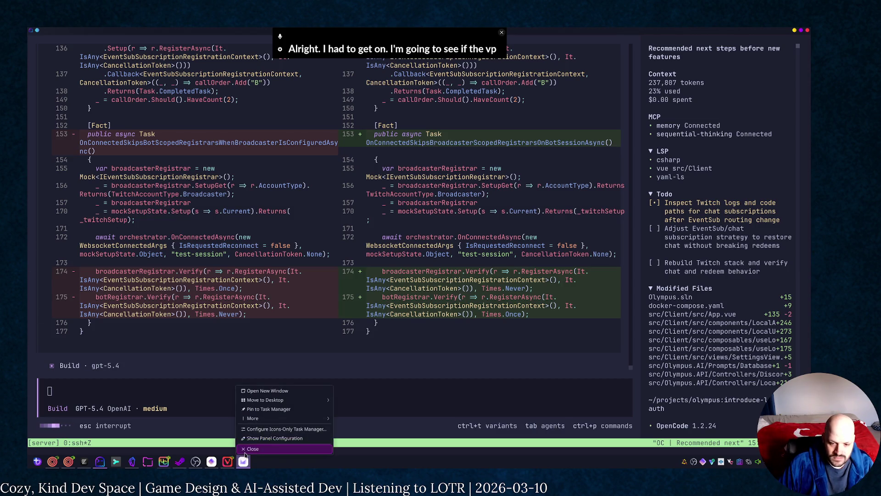
pyautogui.click(282, 448)
pyautogui.click(131, 462)
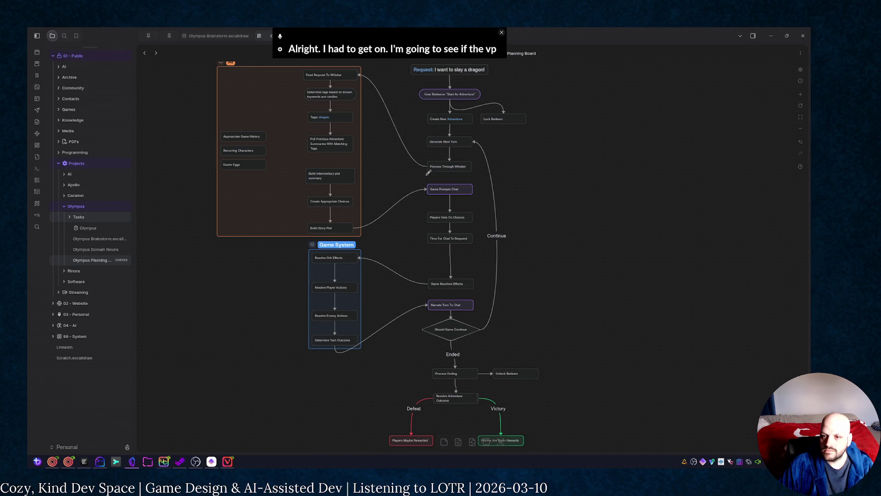
pyautogui.moveTo(241, 136)
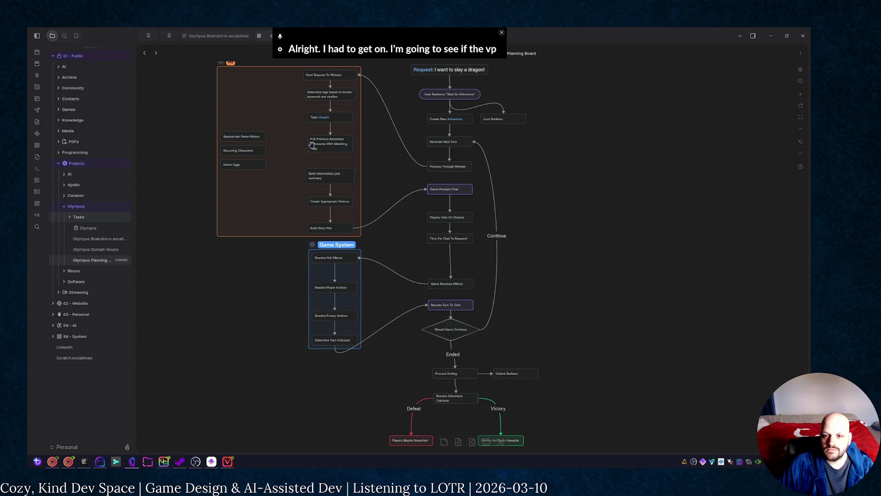
# Step: Link Appropriate Game History to the previous-adventure step, shift the three context nodes right, and narrow the AI group
pyautogui.moveTo(309, 145)
pyautogui.mouseDown()
pyautogui.moveTo(242, 133)
pyautogui.moveTo(307, 145)
pyautogui.mouseUp()
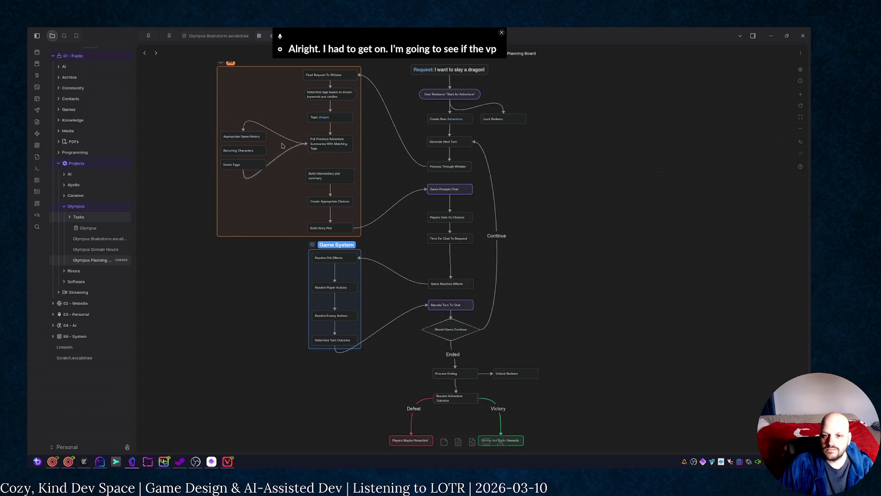
pyautogui.moveTo(232, 111)
pyautogui.mouseDown()
pyautogui.moveTo(264, 178)
pyautogui.moveTo(284, 165)
pyautogui.mouseUp()
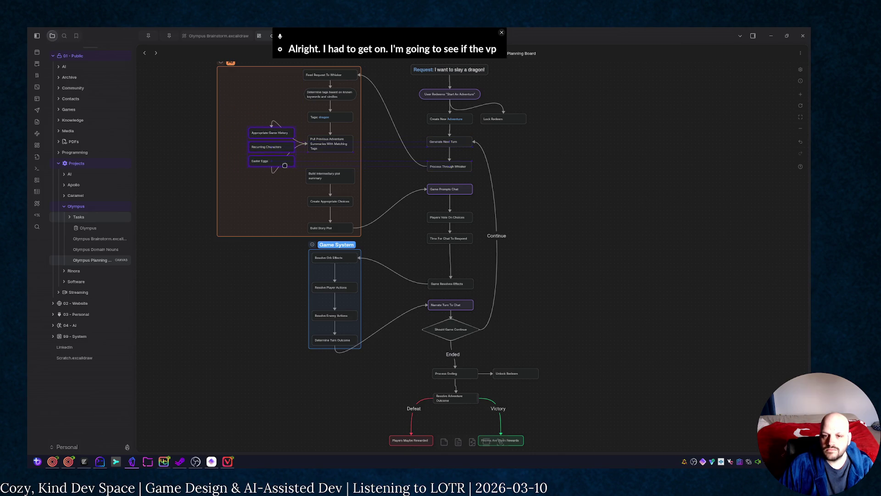
pyautogui.click(214, 154)
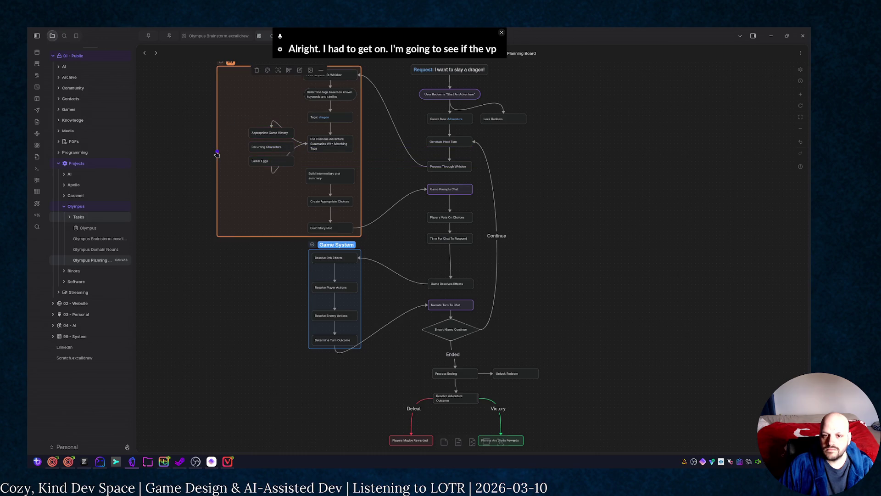
pyautogui.moveTo(214, 166); pyautogui.dragTo(241, 167)
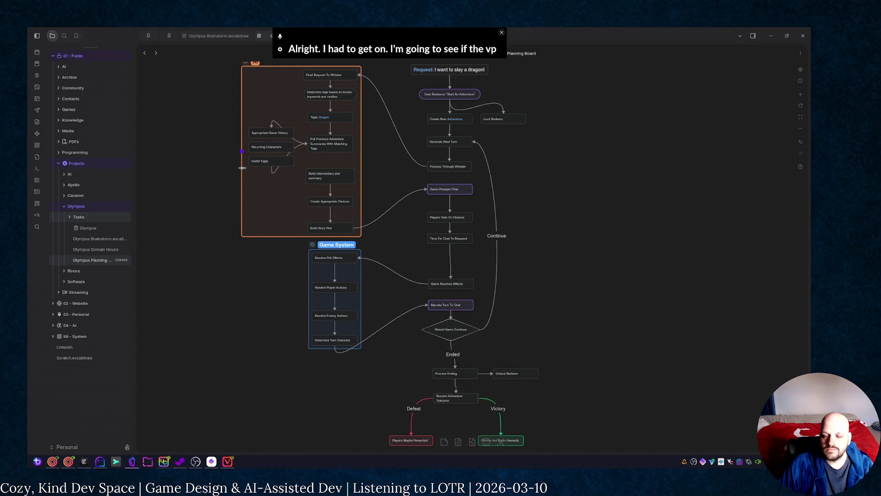
pyautogui.click(230, 224)
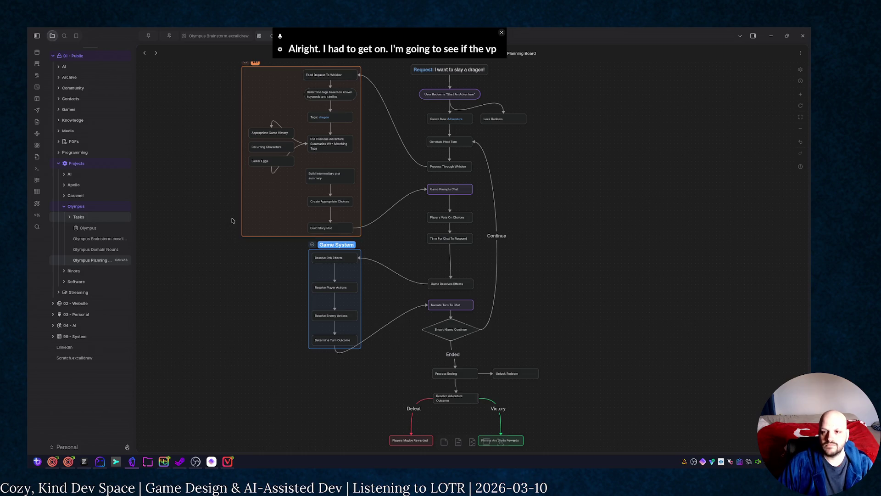
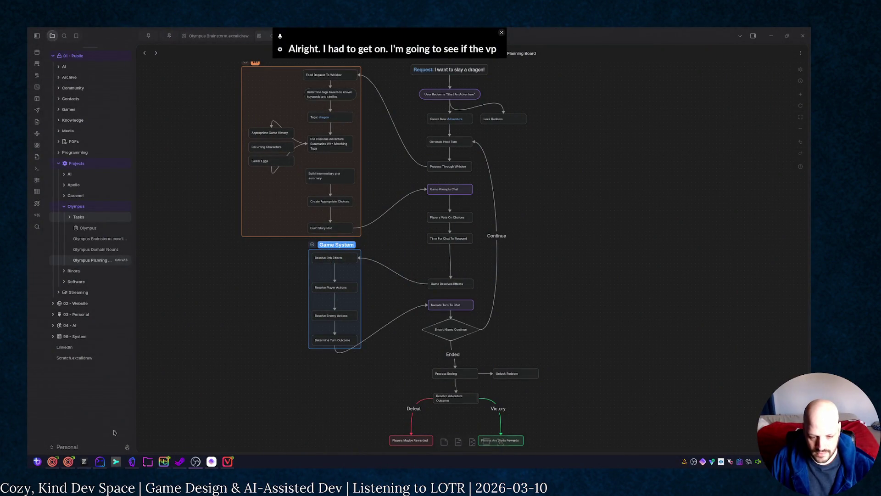
# Step: Switch from Obsidian's Olympus planning canvas to the browser with the olympus pull requests
pyautogui.hotkey('alt', 'Tab')
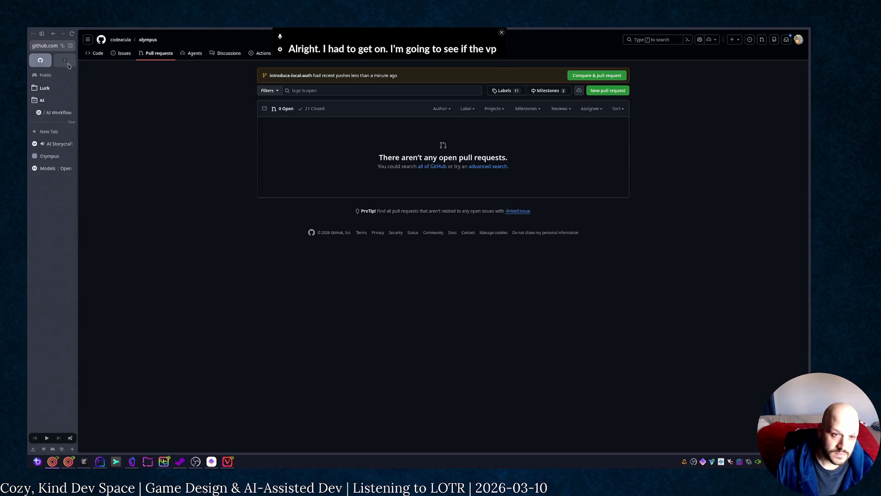
# Step: Go to the pinned YouTube tab and start voidzilla's "He Wants an Apology" video
pyautogui.click(67, 63)
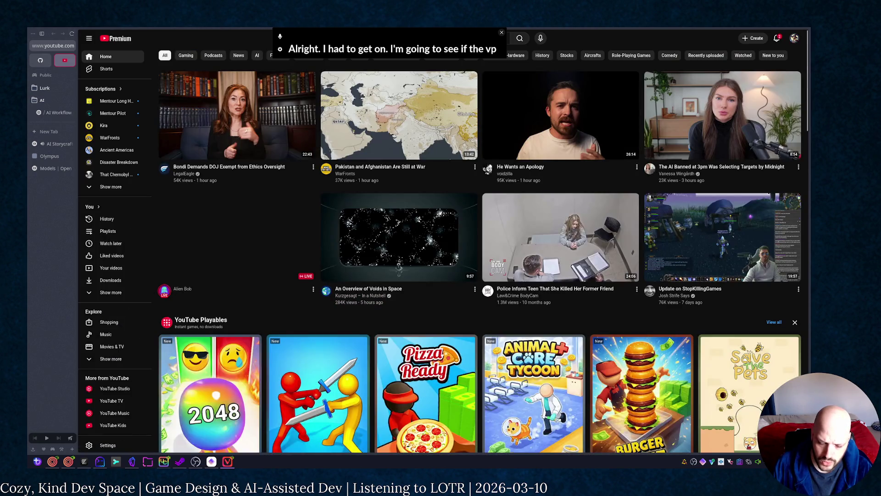
pyautogui.moveTo(741, 392)
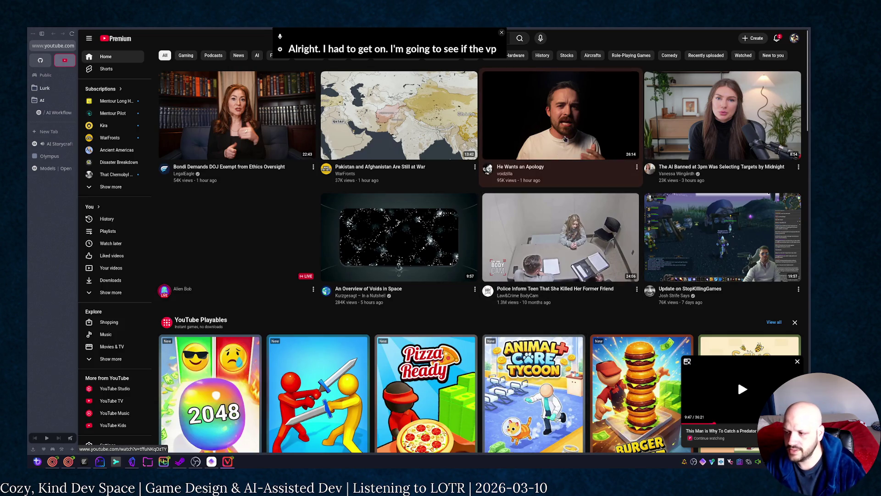
pyautogui.click(566, 148)
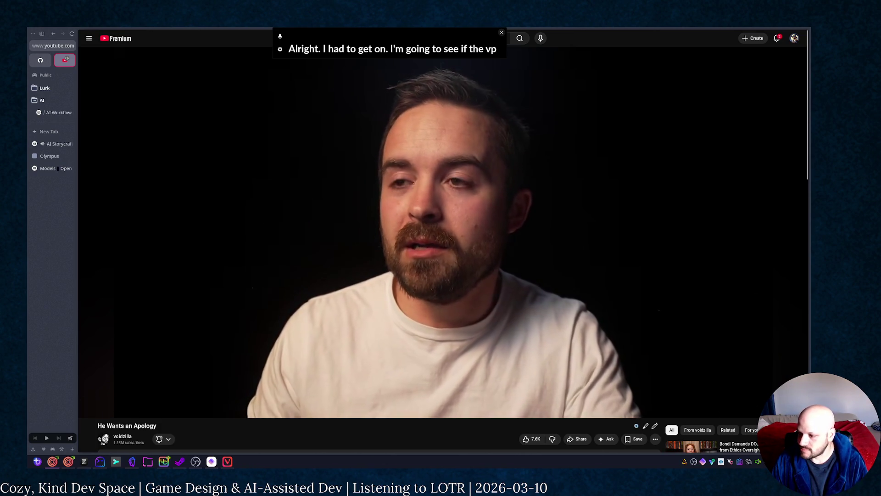
# Step: Watch "He Wants an Apology" in fullscreen for about five minutes, then pause it
pyautogui.click(752, 408)
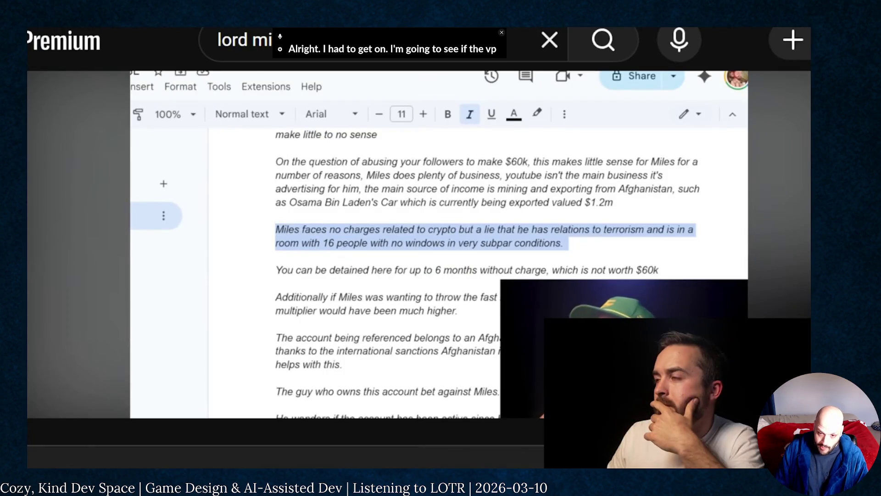
pyautogui.press('space')
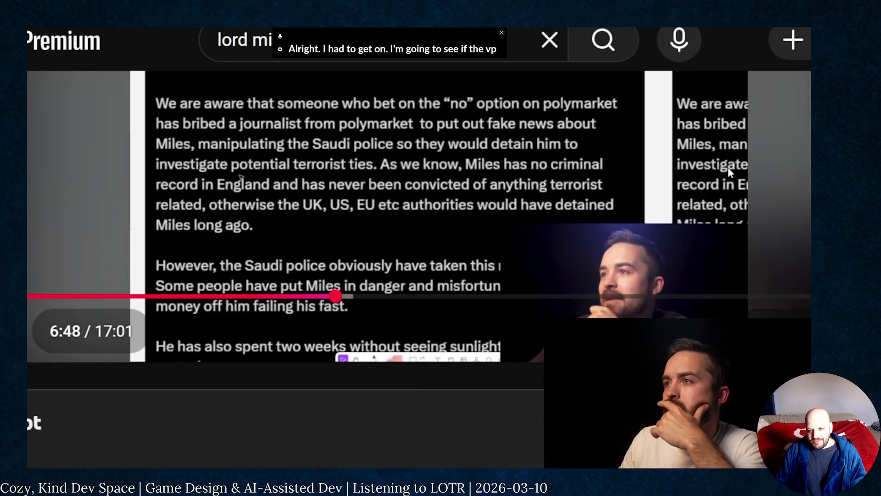